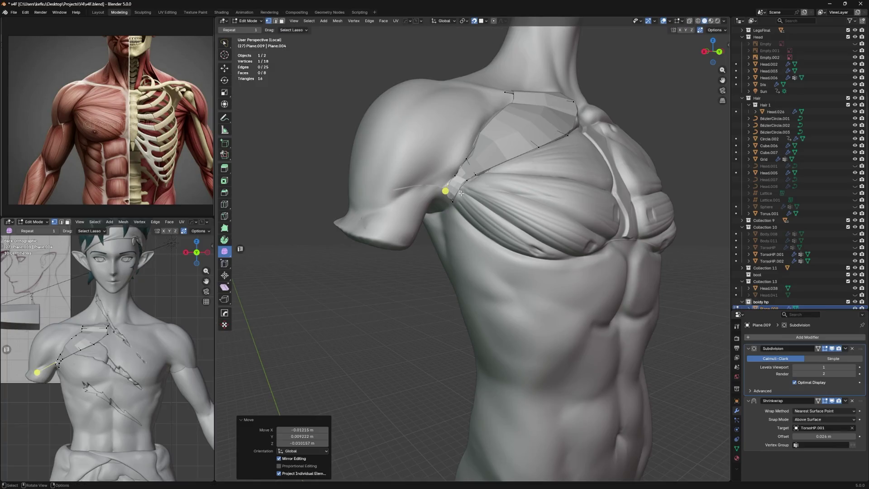
Step: Nudge the shoulder vertex and select the two lower pectoral edge vertices for extrusion
{"action": "mouse_move", "coordinate": [454, 176]}
{"action": "left_mouse_down"}
{"action": "mouse_move", "coordinate": [484, 172]}
{"action": "mouse_move", "coordinate": [473, 156]}
{"action": "mouse_move", "coordinate": [469, 163]}
{"action": "left_mouse_up"}
{"action": "mouse_move", "coordinate": [469, 163]}
{"action": "middle_mouse_down"}
{"action": "mouse_move", "coordinate": [466, 182]}
{"action": "mouse_move", "coordinate": [433, 202]}
{"action": "mouse_move", "coordinate": [498, 169]}
{"action": "mouse_move", "coordinate": [523, 184]}
{"action": "middle_mouse_up"}
{"action": "left_click", "coordinate": [484, 178], "text": "shift"}
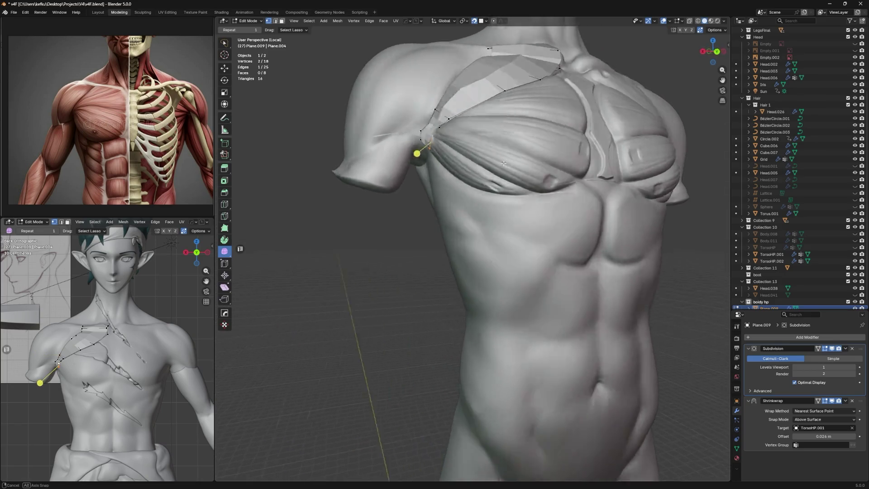
Step: Extrude the two vertices into a new face toward the armpit, scale them apart and adjust placement
{"action": "key", "text": "e"}
{"action": "left_click", "coordinate": [527, 189]}
{"action": "key", "text": "s"}
{"action": "key", "text": "Return"}
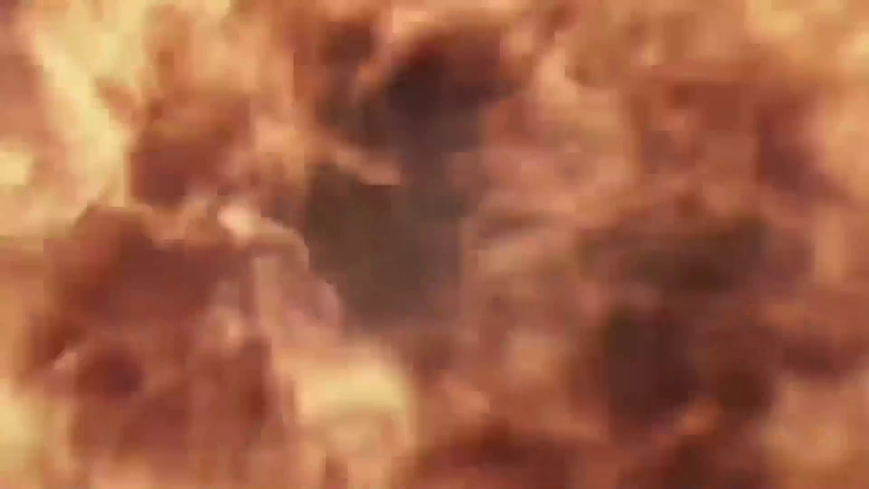
{"action": "key", "text": "g"}
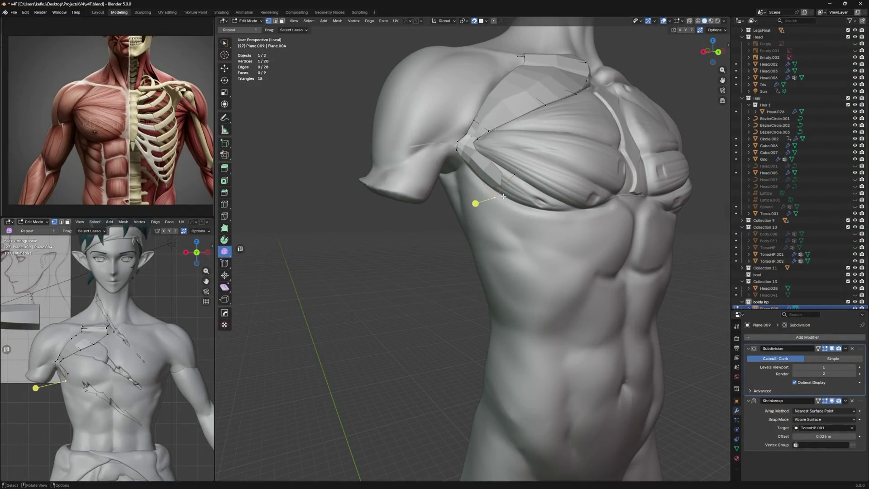
{"action": "left_click", "coordinate": [523, 175]}
Step: Edge-slide the end vertex, then extrude and scale a new pair of vertices along the pectoral underside
{"action": "mouse_move", "coordinate": [522, 175]}
{"action": "middle_mouse_down"}
{"action": "mouse_move", "coordinate": [514, 178]}
{"action": "mouse_move", "coordinate": [543, 178]}
{"action": "middle_mouse_up"}
{"action": "key", "text": "g"}
{"action": "key", "text": "g"}
{"action": "left_click", "coordinate": [514, 178]}
{"action": "key", "text": "e"}
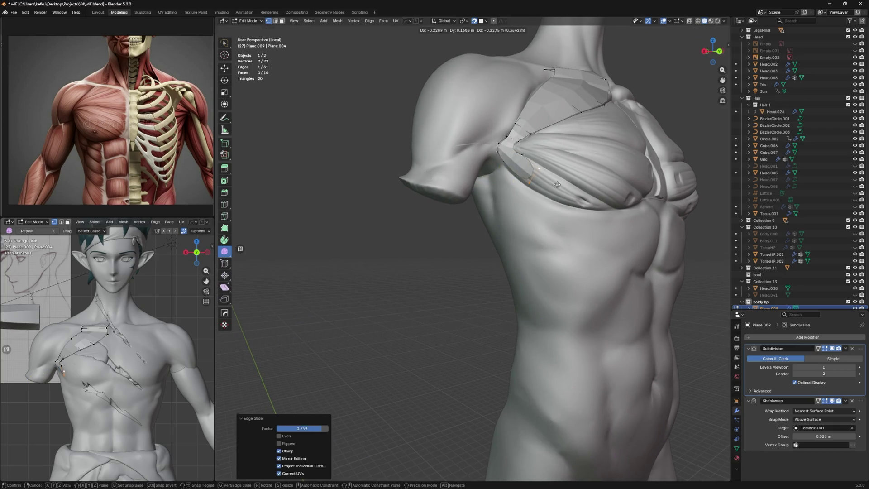
{"action": "left_click", "coordinate": [558, 183]}
{"action": "key", "text": "s"}
{"action": "left_click", "coordinate": [563, 173]}
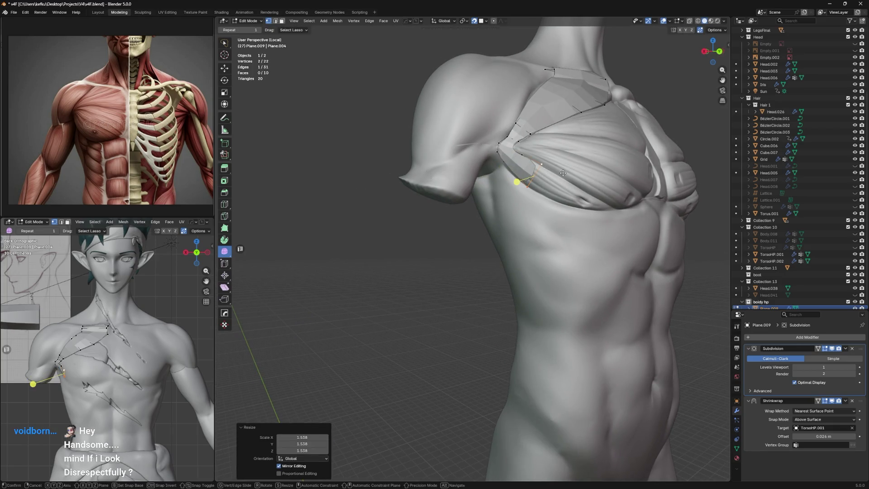
{"action": "left_click", "coordinate": [563, 173]}
Step: Extrude a second face onto the pectoral and reposition its vertex onto the surface
{"action": "middle_click_drag", "start_coordinate": [563, 173], "coordinate": [515, 196]}
{"action": "key", "text": "e"}
{"action": "left_click", "coordinate": [538, 211]}
{"action": "left_click", "coordinate": [506, 212]}
{"action": "key", "text": "g"}
{"action": "left_click", "coordinate": [516, 215]}
{"action": "key", "text": "g"}
{"action": "left_click", "coordinate": [469, 229]}
{"action": "key", "text": "g"}
{"action": "left_click", "coordinate": [492, 226]}
Step: Extrude a third vertex toward the chest centre and refine its position along the pectoral edge
{"action": "key", "text": "e"}
{"action": "left_click", "coordinate": [508, 232]}
{"action": "key", "text": "g"}
{"action": "left_click", "coordinate": [516, 228]}
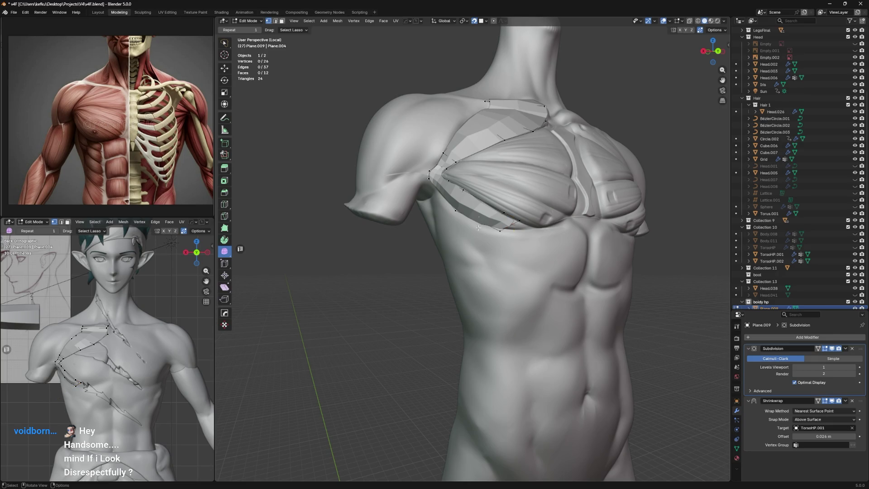
{"action": "key", "text": "g"}
{"action": "left_click", "coordinate": [524, 252]}
{"action": "key", "text": "g"}
{"action": "left_click", "coordinate": [528, 243]}
{"action": "key", "text": "g"}
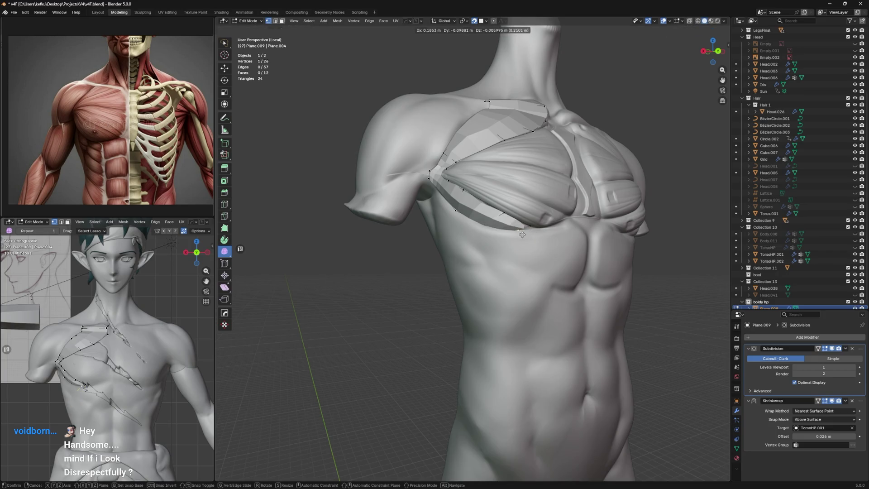
{"action": "left_click", "coordinate": [534, 234]}
{"action": "mouse_move", "coordinate": [534, 234]}
{"action": "middle_mouse_down"}
{"action": "mouse_move", "coordinate": [512, 192]}
{"action": "mouse_move", "coordinate": [521, 218]}
{"action": "mouse_move", "coordinate": [531, 202]}
{"action": "middle_mouse_up"}
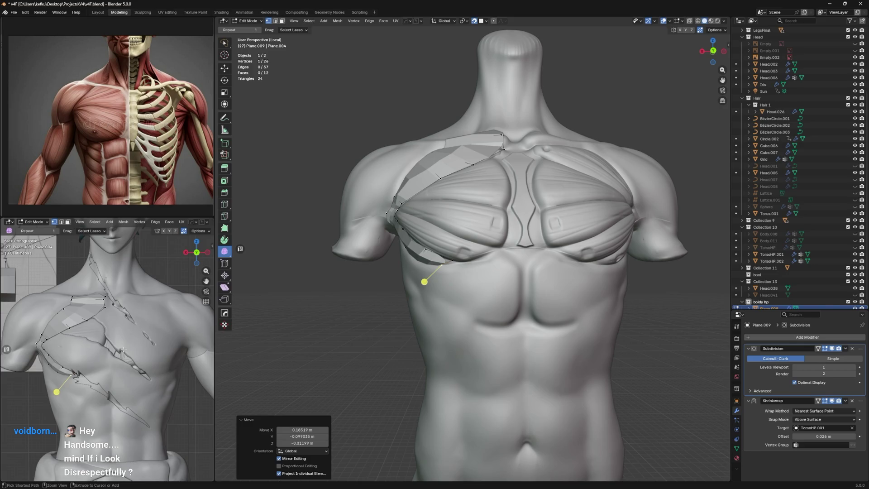
Step: Extrude and rotate a closing face at the strip's inner end, then scale its vertices together
{"action": "mouse_move", "coordinate": [401, 232]}
{"action": "middle_mouse_down"}
{"action": "mouse_move", "coordinate": [486, 256]}
{"action": "mouse_move", "coordinate": [473, 236]}
{"action": "middle_mouse_up"}
{"action": "left_click", "coordinate": [486, 256]}
{"action": "left_click", "coordinate": [463, 252], "text": "ctrl"}
{"action": "key", "text": "r"}
{"action": "left_click", "coordinate": [499, 219]}
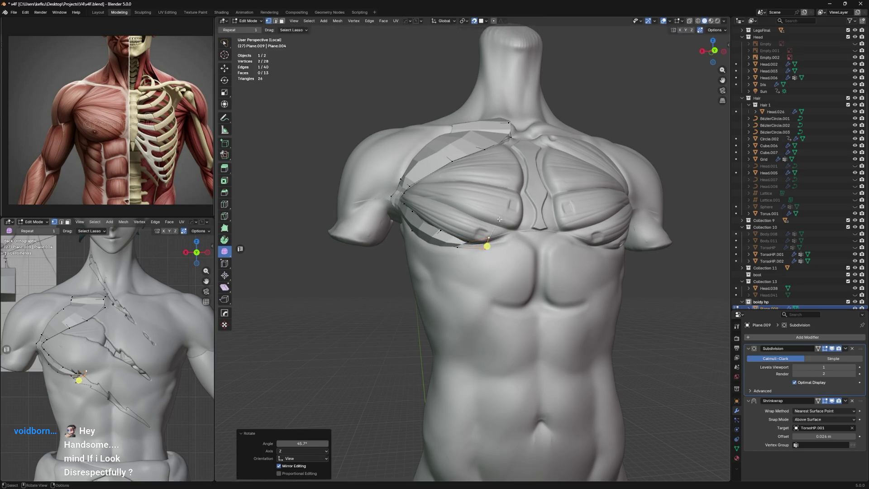
{"action": "key", "text": "g"}
{"action": "left_click", "coordinate": [490, 235]}
{"action": "key", "text": "g"}
{"action": "key", "text": "s"}
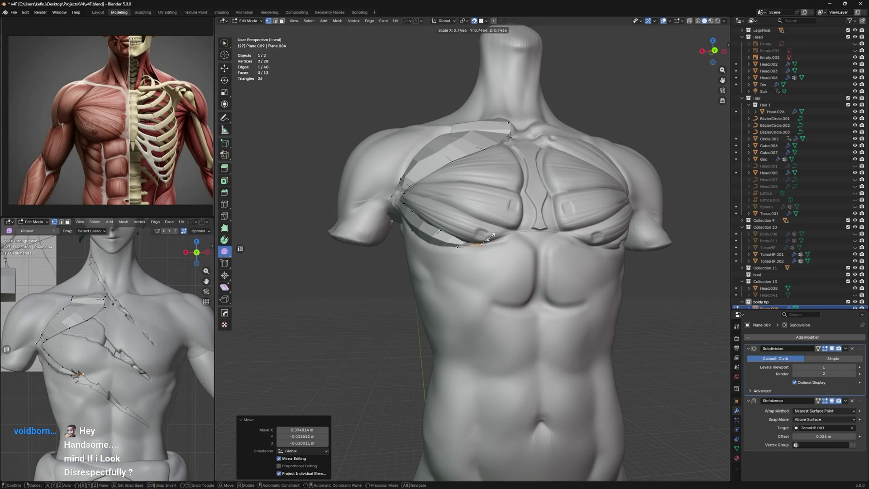
{"action": "left_click", "coordinate": [490, 235]}
Step: Move, scale and merge the overlapping end vertices into one
{"action": "middle_click_drag", "start_coordinate": [491, 234], "coordinate": [507, 231]}
{"action": "key", "text": "g"}
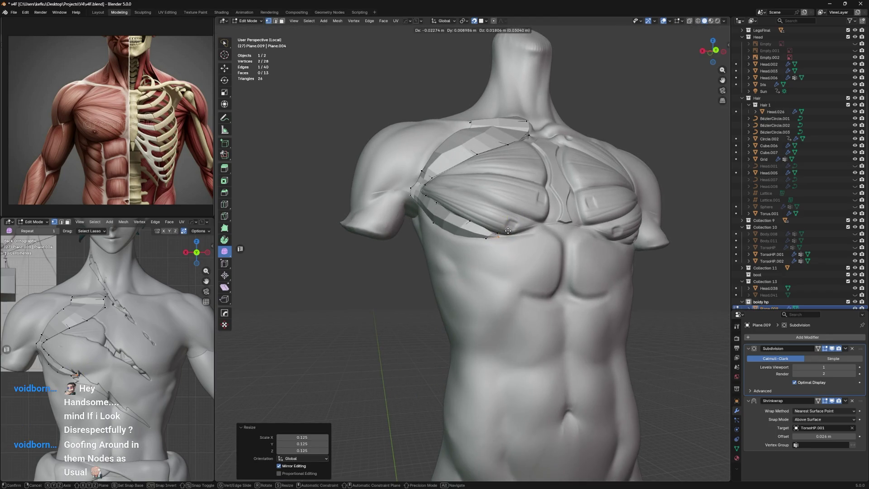
{"action": "left_click", "coordinate": [506, 231]}
{"action": "key", "text": "s"}
{"action": "left_click", "coordinate": [506, 231]}
{"action": "key", "text": "s"}
{"action": "left_click", "coordinate": [503, 234]}
{"action": "key", "text": "s"}
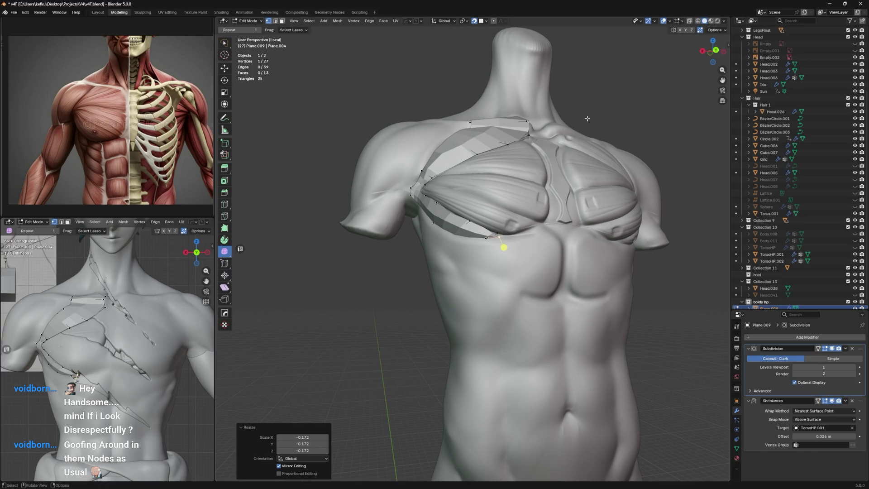
Step: Fine-tune the inner end vertex position and save the file with Ctrl+S
{"action": "left_click", "coordinate": [498, 233]}
{"action": "key", "text": "g"}
{"action": "left_click", "coordinate": [495, 239]}
{"action": "key", "text": "g"}
{"action": "left_click", "coordinate": [510, 248]}
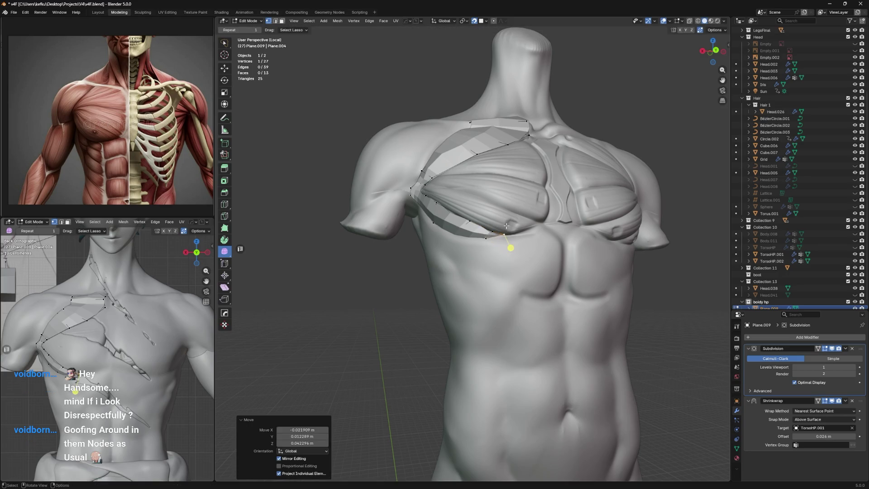
{"action": "mouse_move", "coordinate": [506, 225]}
{"action": "middle_mouse_down"}
{"action": "mouse_move", "coordinate": [506, 212]}
{"action": "mouse_move", "coordinate": [484, 219]}
{"action": "mouse_move", "coordinate": [499, 234]}
{"action": "middle_mouse_up"}
{"action": "scroll", "coordinate": [495, 227], "scroll_direction": "up", "scroll_amount": 2}
{"action": "key", "text": "ctrl+s"}
Step: Extrude a vertex at the armpit corner, fill a face and check it with see-through shading toggled
{"action": "key", "text": "e"}
{"action": "left_click", "coordinate": [497, 236]}
{"action": "key", "text": "g"}
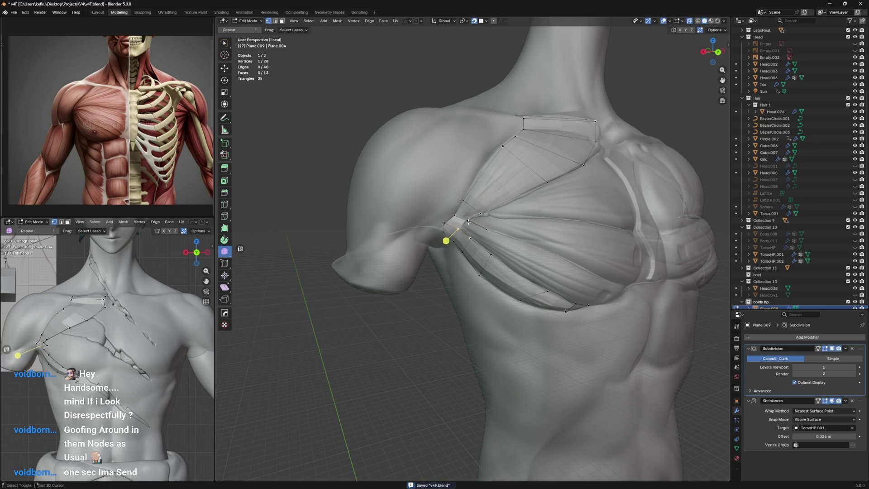
{"action": "left_click", "coordinate": [475, 228]}
{"action": "key", "text": "f"}
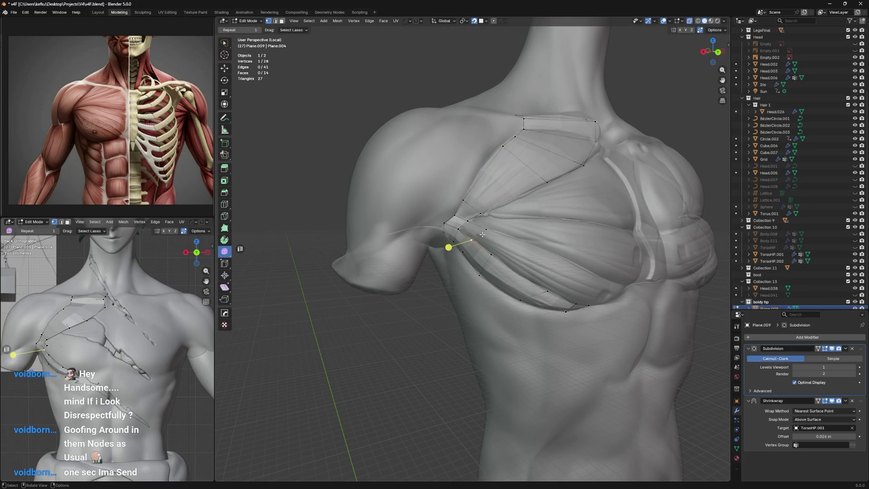
{"action": "key", "text": "alt+z"}
{"action": "key", "text": "g"}
{"action": "left_click", "coordinate": [481, 228]}
{"action": "key", "text": "alt+z"}
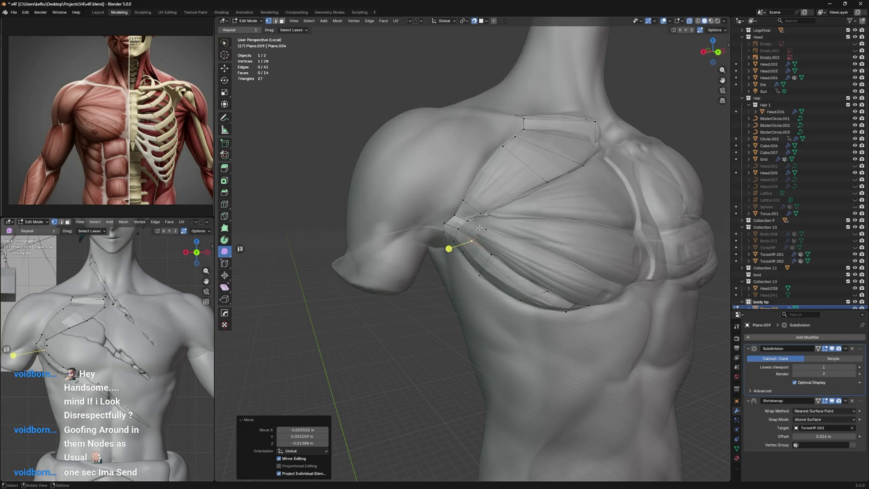
Step: Move the armpit vertex onto its neighbour and merge the overlapping vertices
{"action": "key", "text": "g"}
{"action": "left_click", "coordinate": [454, 269]}
{"action": "key", "text": "g"}
{"action": "left_click", "coordinate": [477, 235]}
{"action": "key", "text": "g"}
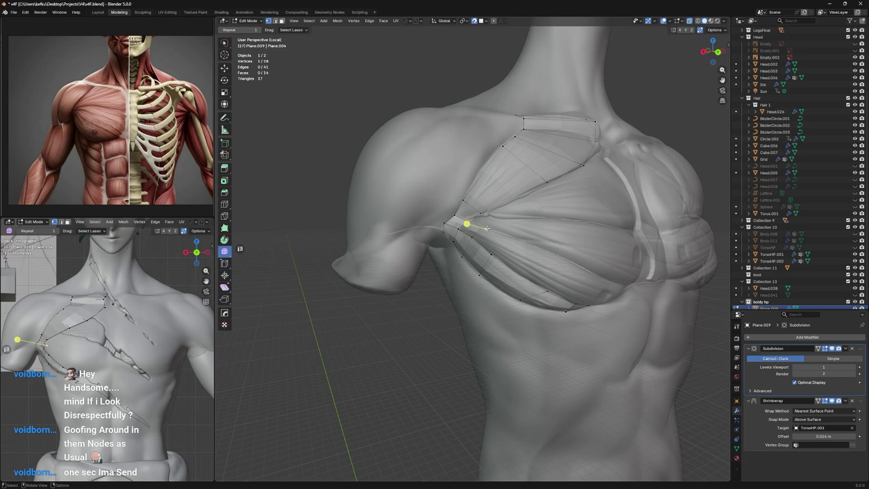
{"action": "left_click", "coordinate": [473, 213]}
{"action": "key", "text": "g"}
{"action": "left_click", "coordinate": [459, 230]}
{"action": "key", "text": "g"}
Step: Delete the crowded armpit-corner vertices in three X > Vertices passes
{"action": "left_click_drag", "start_coordinate": [431, 221], "coordinate": [443, 243]}
{"action": "key", "text": "x"}
{"action": "left_click", "coordinate": [445, 208]}
{"action": "left_click", "coordinate": [430, 252]}
{"action": "key", "text": "x"}
{"action": "left_click", "coordinate": [460, 228]}
{"action": "key", "text": "x"}
{"action": "left_click", "coordinate": [453, 241]}
{"action": "left_click", "coordinate": [471, 221], "text": "shift"}
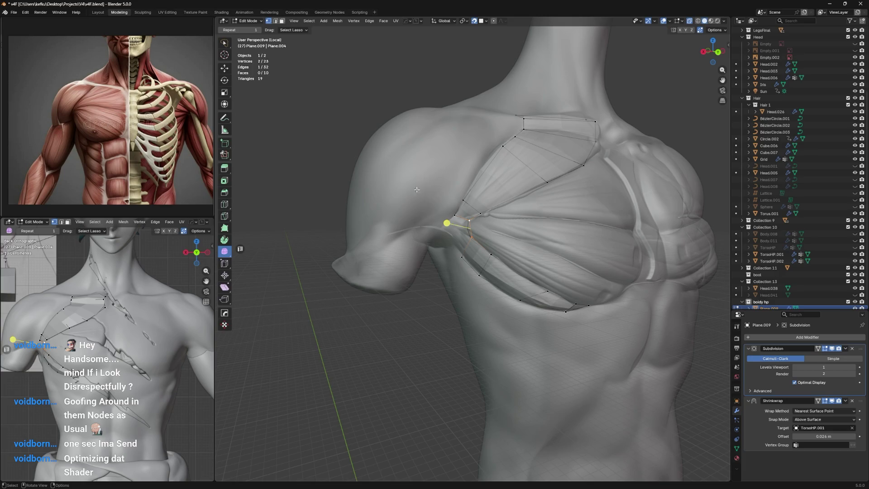
{"action": "scroll", "coordinate": [446, 241], "scroll_direction": "up", "scroll_amount": 3}
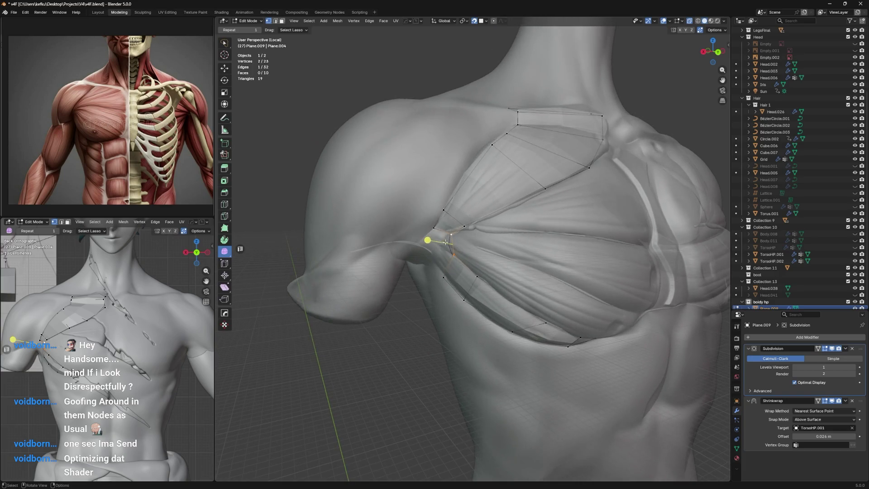
Step: Extrude a new armpit vertex and work it up the armpit fold with repeated moves
{"action": "key", "text": "e"}
{"action": "left_click", "coordinate": [450, 254]}
{"action": "key", "text": "g"}
{"action": "left_click", "coordinate": [451, 249]}
{"action": "key", "text": "g"}
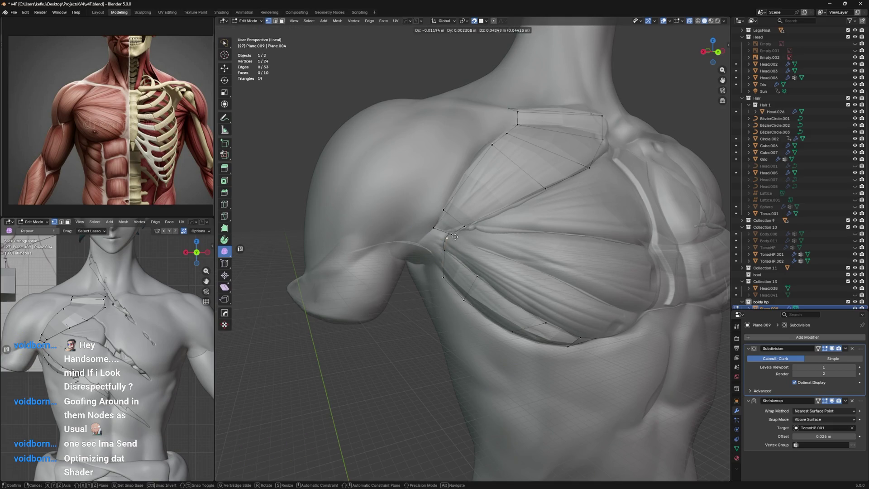
{"action": "left_click", "coordinate": [458, 233]}
{"action": "key", "text": "g"}
{"action": "left_click", "coordinate": [458, 233]}
{"action": "key", "text": "g"}
{"action": "key", "text": "g"}
{"action": "left_click", "coordinate": [456, 230]}
{"action": "key", "text": "g"}
{"action": "left_click", "coordinate": [449, 215]}
Step: Reposition a neighbouring vertex lower on the pectoral, below the armpit fold
{"action": "key", "text": "g"}
{"action": "left_click", "coordinate": [457, 198]}
{"action": "key", "text": "g"}
{"action": "left_click", "coordinate": [468, 224]}
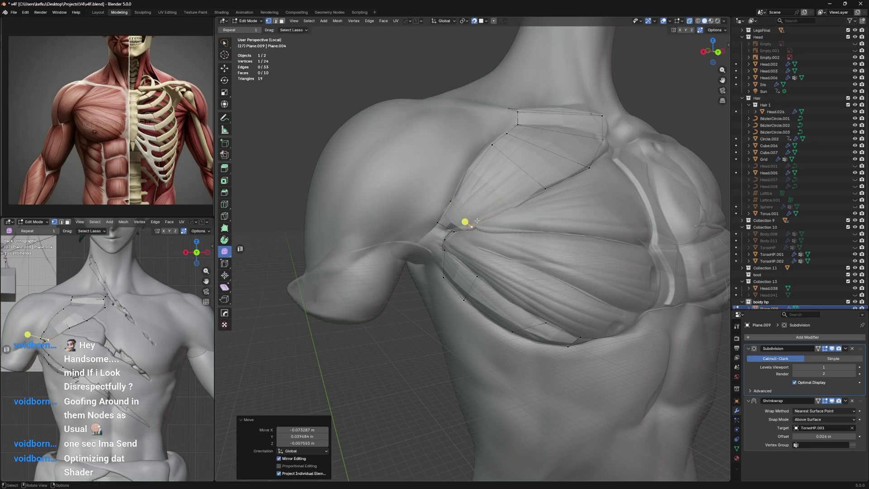
{"action": "key", "text": "g"}
{"action": "left_click", "coordinate": [445, 233]}
{"action": "key", "text": "g"}
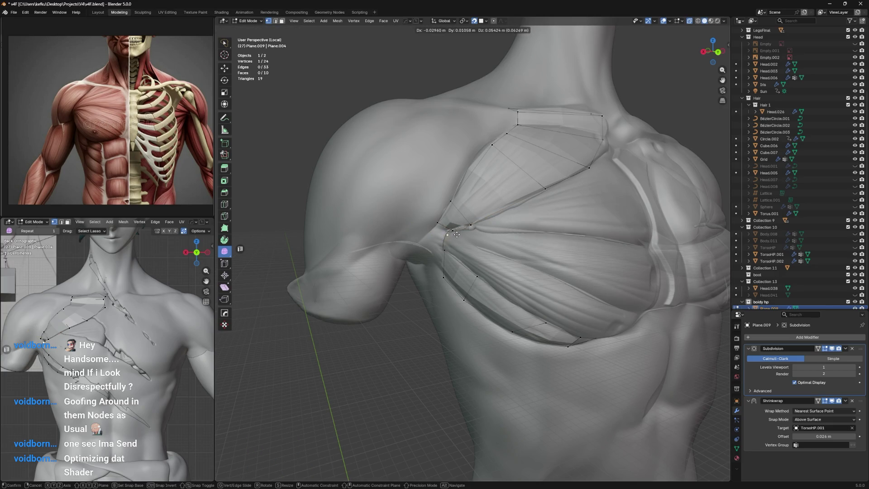
{"action": "left_click", "coordinate": [415, 221]}
{"action": "key", "text": "g"}
{"action": "left_click", "coordinate": [459, 253]}
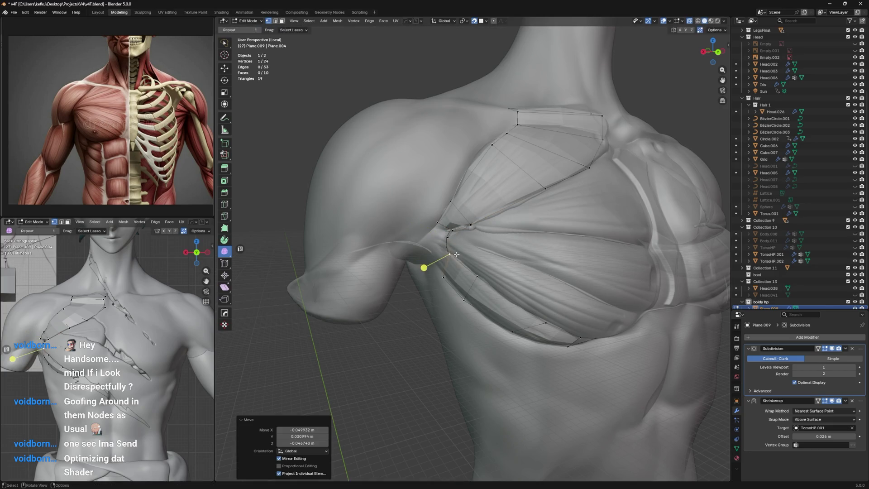
{"action": "key", "text": "g"}
{"action": "left_click", "coordinate": [472, 243]}
{"action": "key", "text": "g"}
{"action": "left_click", "coordinate": [457, 234]}
Step: Adjust and scale the corner vertices to tighten the armpit face layout
{"action": "middle_click_drag", "start_coordinate": [457, 233], "coordinate": [454, 239]}
{"action": "key", "text": "g"}
{"action": "left_click", "coordinate": [459, 234]}
{"action": "key", "text": "g"}
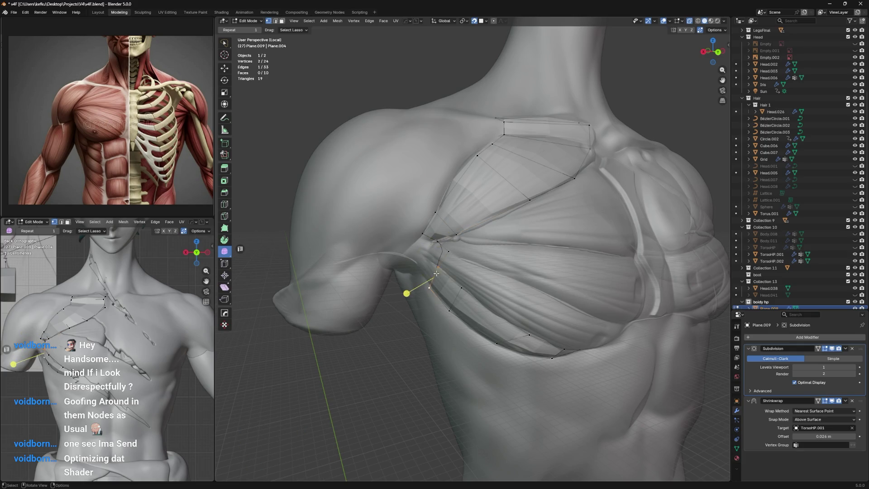
{"action": "left_click", "coordinate": [436, 273]}
{"action": "key", "text": "s"}
{"action": "left_click", "coordinate": [433, 245]}
{"action": "key", "text": "g"}
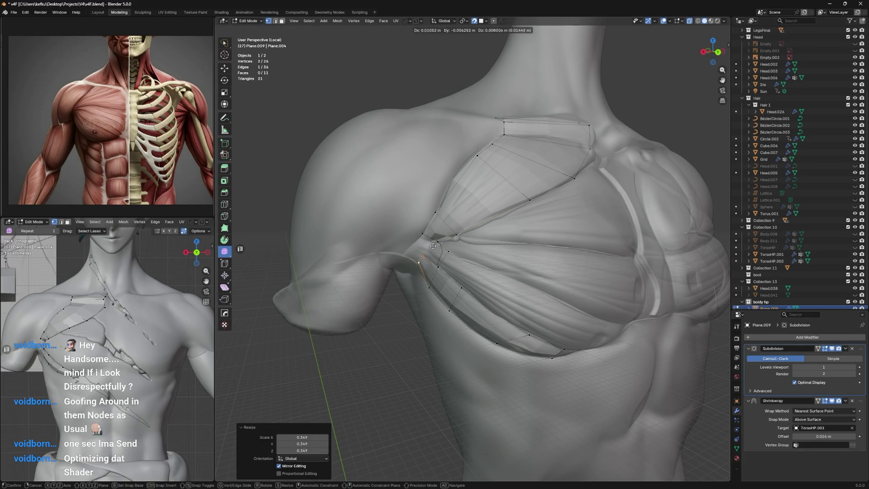
{"action": "key", "text": "s"}
{"action": "left_click", "coordinate": [435, 241]}
{"action": "left_click", "coordinate": [424, 246]}
{"action": "key", "text": "g"}
{"action": "left_click", "coordinate": [440, 264]}
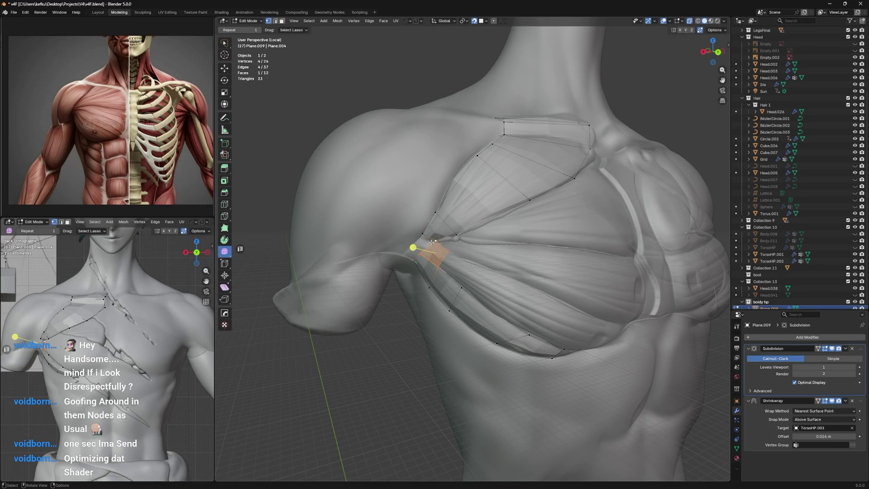
Step: Extrude two more vertices into the armpit and place them along the fold
{"action": "key", "text": "e"}
{"action": "left_click", "coordinate": [396, 261]}
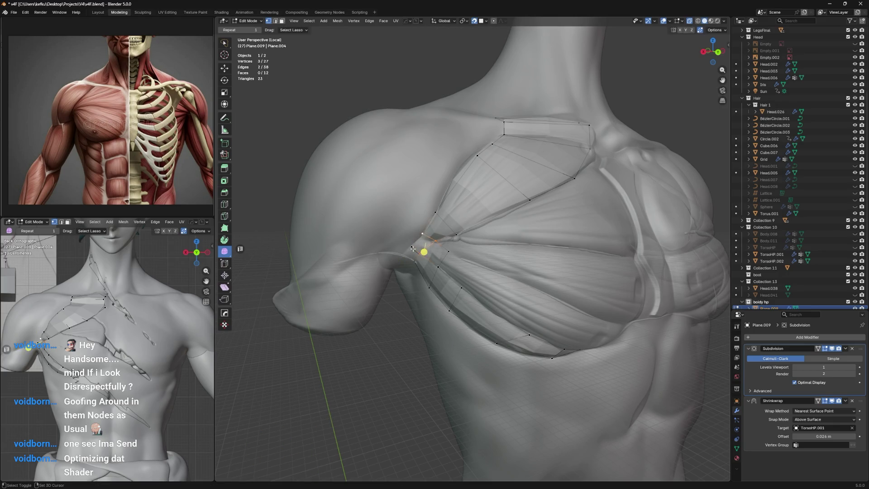
{"action": "key", "text": "e"}
{"action": "left_click", "coordinate": [407, 259]}
{"action": "key", "text": "g"}
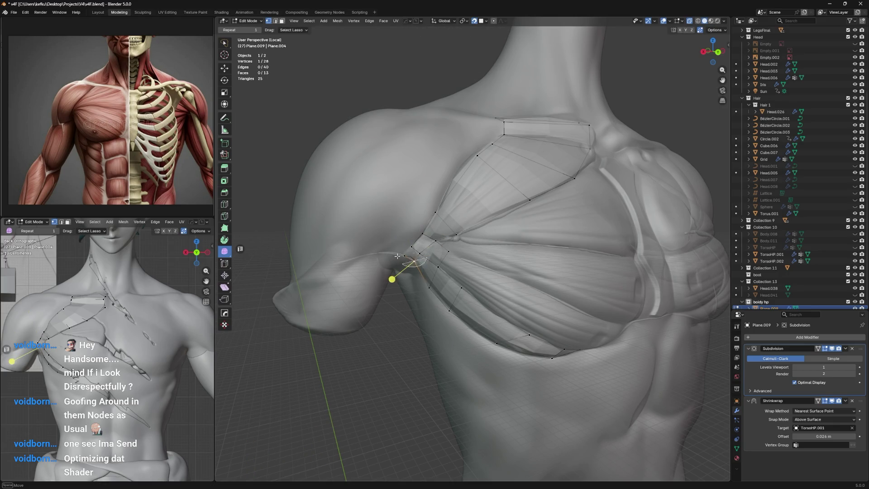
{"action": "left_click", "coordinate": [399, 271]}
{"action": "key", "text": "g"}
{"action": "left_click", "coordinate": [408, 259]}
{"action": "key", "text": "g"}
{"action": "left_click", "coordinate": [398, 265]}
{"action": "key", "text": "g"}
Step: Nudge the armpit vertex over the pectoral and extrude two new vertices from it
{"action": "mouse_move", "coordinate": [398, 266]}
{"action": "middle_mouse_down"}
{"action": "mouse_move", "coordinate": [305, 240]}
{"action": "mouse_move", "coordinate": [331, 263]}
{"action": "middle_mouse_up"}
{"action": "middle_click_drag", "start_coordinate": [425, 242], "coordinate": [417, 207]}
{"action": "key", "text": "g"}
{"action": "left_click", "coordinate": [416, 201]}
{"action": "key", "text": "e"}
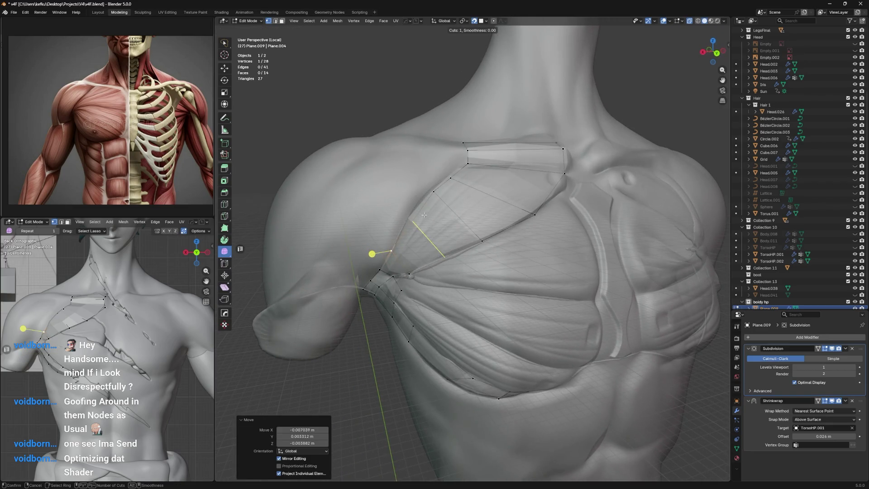
{"action": "left_click", "coordinate": [418, 216]}
{"action": "key", "text": "e"}
Step: Reposition the new vertices with repeated grabs until they sit on the chest surface
{"action": "key", "text": "g"}
{"action": "left_click", "coordinate": [428, 178]}
{"action": "middle_click_drag", "start_coordinate": [428, 178], "coordinate": [472, 235]}
{"action": "key", "text": "g"}
{"action": "left_click", "coordinate": [450, 213]}
{"action": "key", "text": "g"}
{"action": "left_click", "coordinate": [479, 228]}
{"action": "key", "text": "g"}
{"action": "left_click", "coordinate": [431, 263]}
{"action": "mouse_move", "coordinate": [430, 263]}
{"action": "middle_mouse_down"}
{"action": "mouse_move", "coordinate": [463, 256]}
{"action": "mouse_move", "coordinate": [423, 262]}
{"action": "middle_mouse_up"}
{"action": "key", "text": "g"}
{"action": "left_click", "coordinate": [448, 262]}
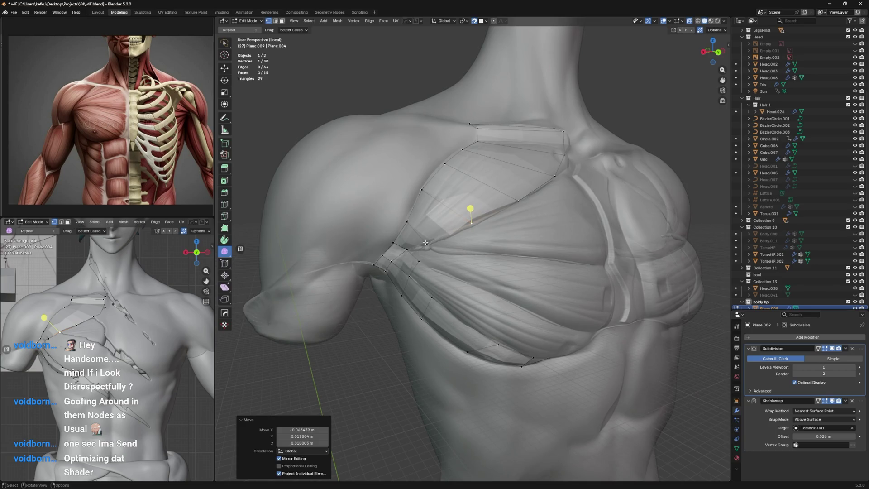
Step: Nudge the armpit vertex again and extrude a vertex down from the strip's lower edge
{"action": "key", "text": "g"}
{"action": "left_click", "coordinate": [427, 262]}
{"action": "key", "text": "e"}
{"action": "left_click", "coordinate": [449, 277]}
{"action": "mouse_move", "coordinate": [448, 277]}
{"action": "middle_mouse_down"}
{"action": "mouse_move", "coordinate": [502, 281]}
{"action": "mouse_move", "coordinate": [436, 230]}
{"action": "middle_mouse_up"}
Step: Extrude two more vertices along the pectoral's lower edge and settle the last one
{"action": "key", "text": "e"}
{"action": "left_click", "coordinate": [437, 230]}
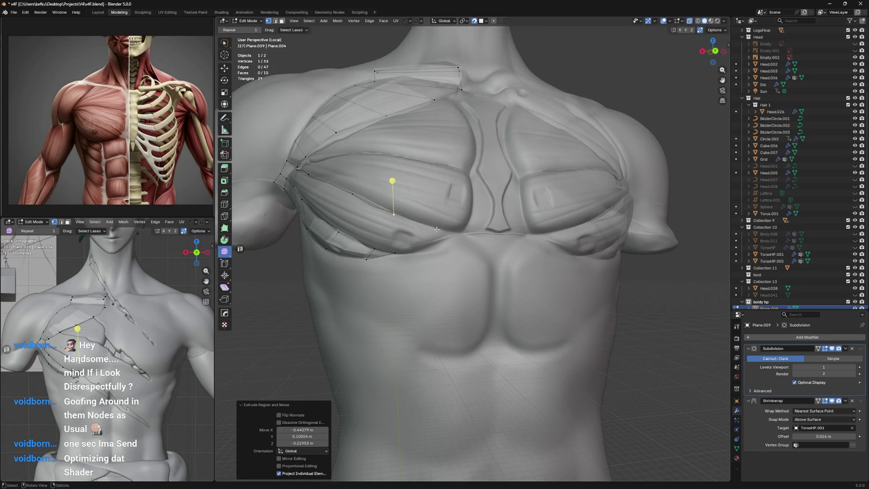
{"action": "key", "text": "e"}
{"action": "left_click", "coordinate": [472, 236]}
{"action": "key", "text": "g"}
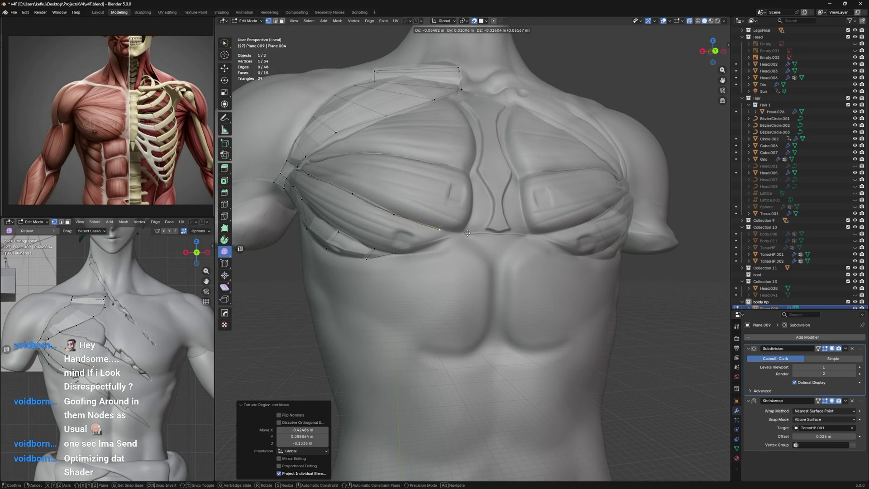
{"action": "left_click", "coordinate": [465, 232]}
{"action": "middle_click_drag", "start_coordinate": [466, 235], "coordinate": [437, 235]}
Step: Extrude a further vertex under the pectoral and adjust its position twice
{"action": "key", "text": "e"}
{"action": "left_click", "coordinate": [437, 235]}
{"action": "scroll", "coordinate": [437, 236], "scroll_direction": "up", "scroll_amount": 2}
{"action": "key", "text": "g"}
{"action": "left_click", "coordinate": [435, 241]}
{"action": "key", "text": "g"}
{"action": "left_click", "coordinate": [435, 242]}
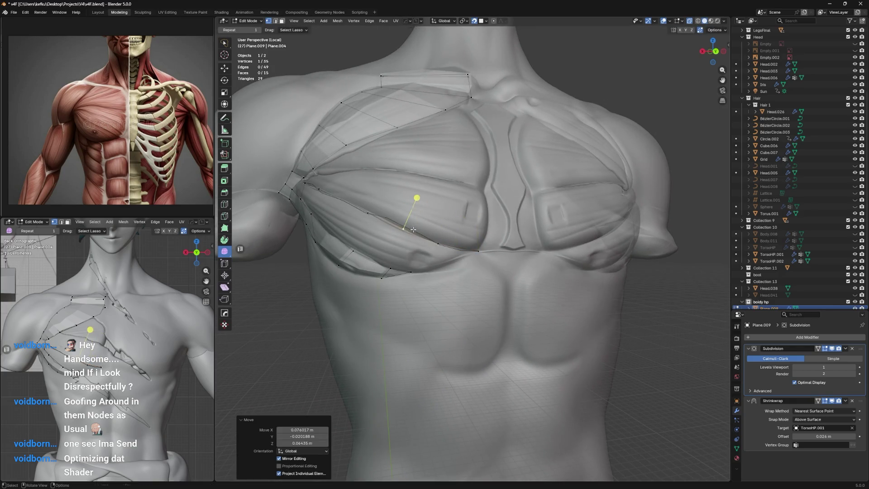
{"action": "middle_click_drag", "start_coordinate": [435, 241], "coordinate": [457, 220]}
Step: From the chain's end, extrude new vertices toward the chest centre and reposition the last
{"action": "left_click", "coordinate": [406, 212], "text": "shift"}
{"action": "middle_click_drag", "start_coordinate": [406, 212], "coordinate": [434, 206]}
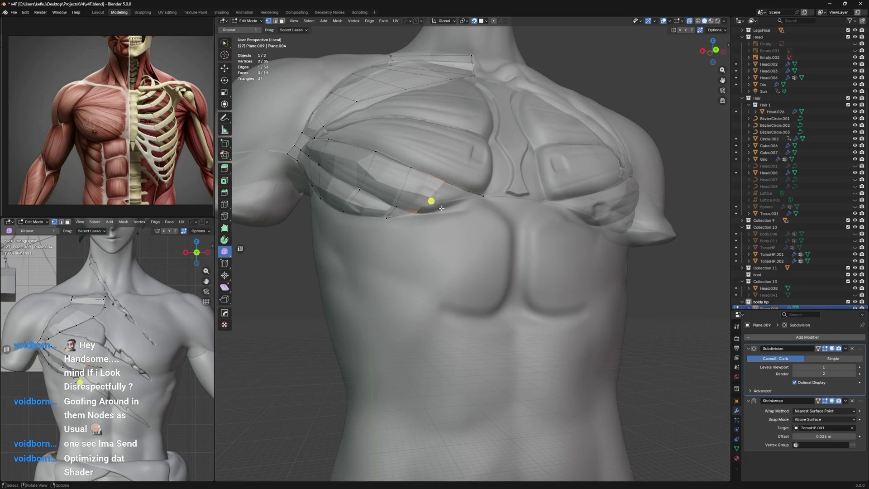
{"action": "left_click", "coordinate": [424, 215]}
{"action": "key", "text": "e"}
{"action": "left_click", "coordinate": [442, 216]}
{"action": "left_click", "coordinate": [413, 215]}
{"action": "key", "text": "e"}
{"action": "left_click", "coordinate": [405, 215]}
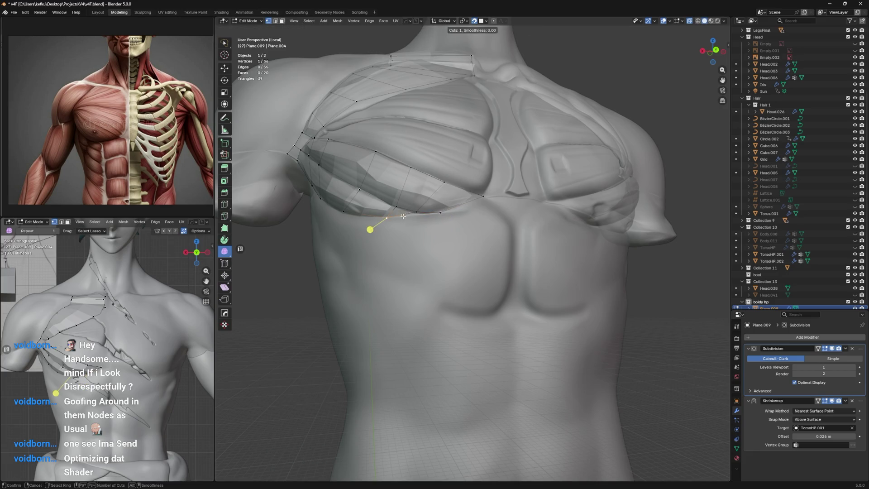
{"action": "key", "text": "g"}
{"action": "left_click", "coordinate": [420, 216]}
Step: Nudge a lower-edge vertex, save the blend file, and slide a vertex along its edge
{"action": "key", "text": "g"}
{"action": "left_click", "coordinate": [410, 220]}
{"action": "left_click", "coordinate": [419, 218], "text": "shift"}
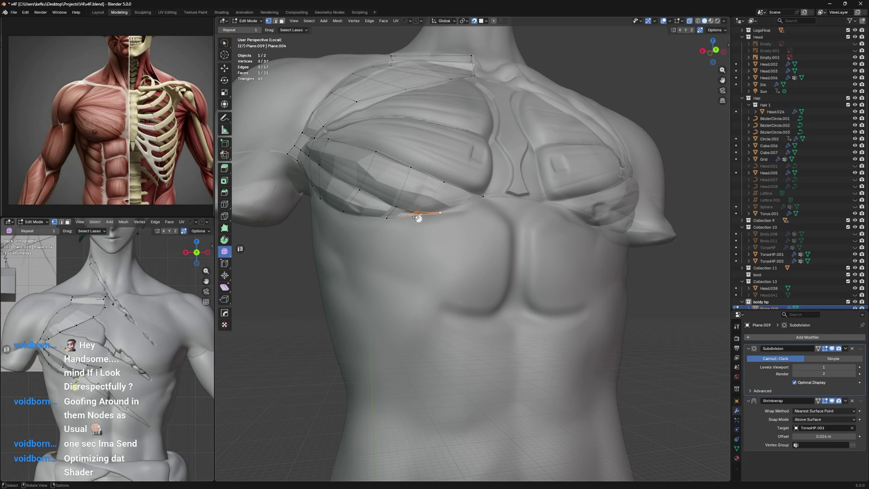
{"action": "key", "text": "ctrl+s"}
{"action": "key", "text": "g"}
{"action": "key", "text": "g"}
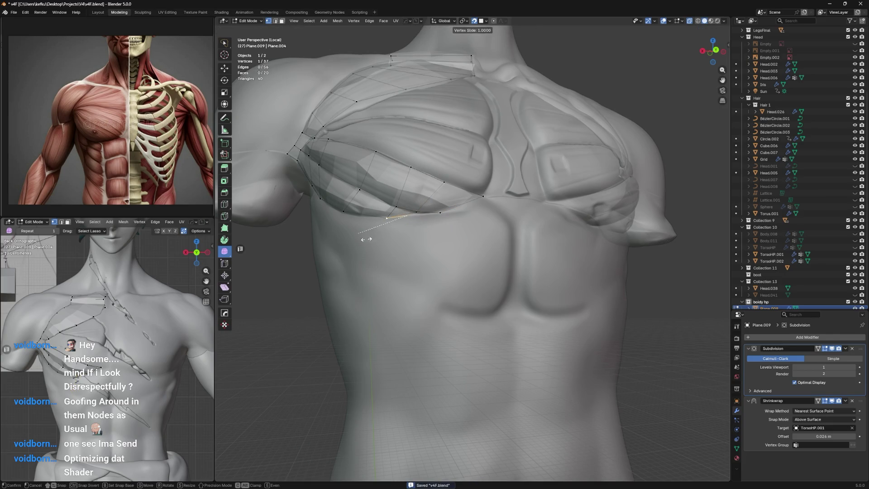
{"action": "left_click", "coordinate": [360, 237]}
{"action": "mouse_move", "coordinate": [361, 238]}
{"action": "middle_mouse_down"}
{"action": "mouse_move", "coordinate": [441, 211]}
{"action": "mouse_move", "coordinate": [398, 250]}
{"action": "middle_mouse_up"}
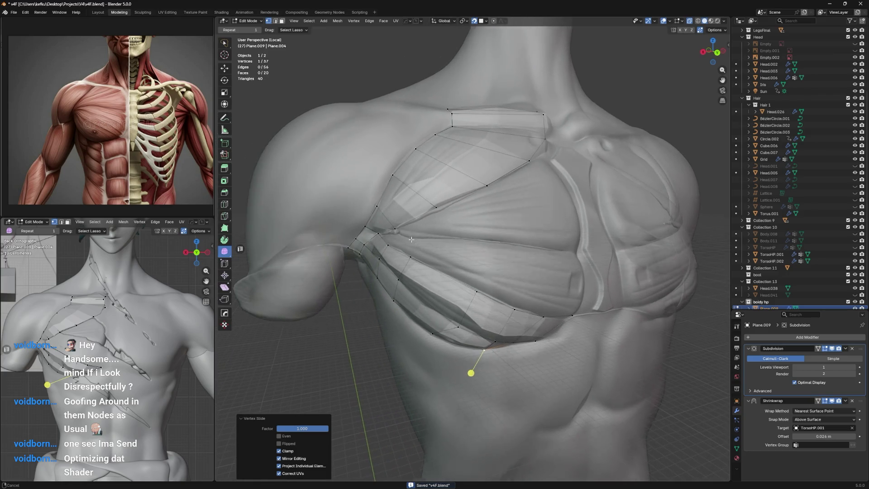
Step: Move and edge-slide the armpit vertices into a cleaner flow around the shoulder
{"action": "left_click", "coordinate": [397, 249]}
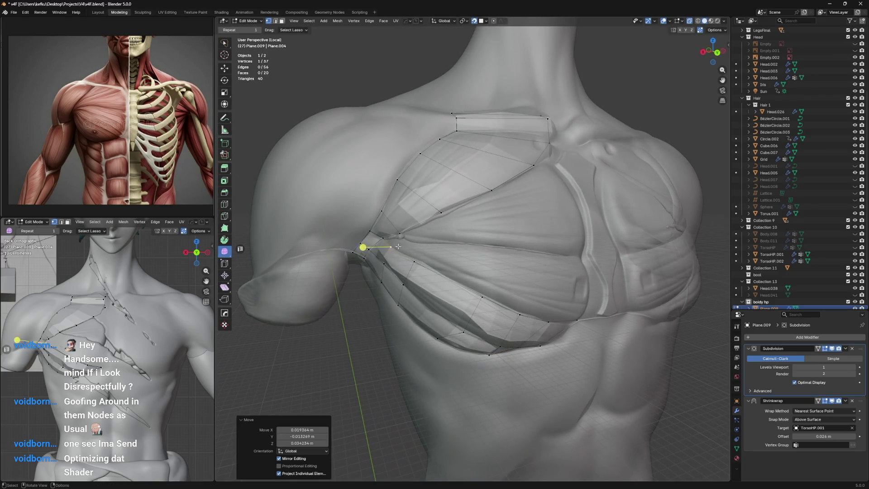
{"action": "middle_click_drag", "start_coordinate": [397, 250], "coordinate": [406, 257]}
{"action": "left_click", "coordinate": [415, 263], "text": "shift"}
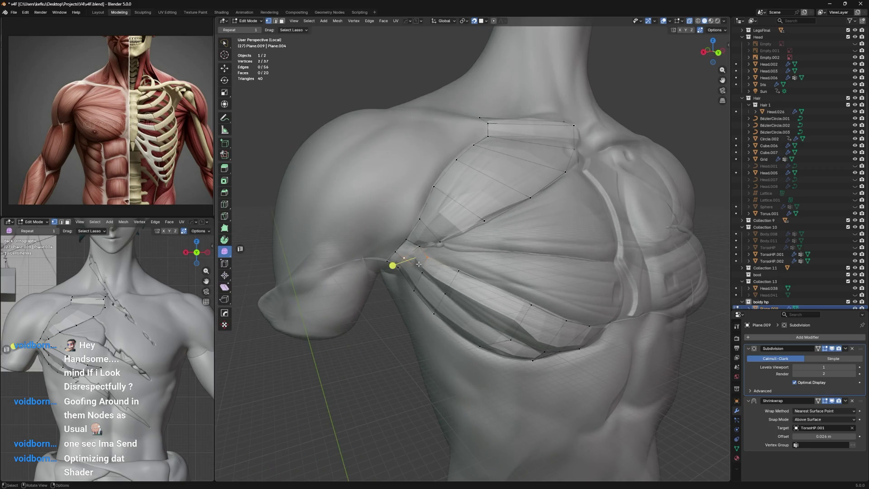
{"action": "key", "text": "g"}
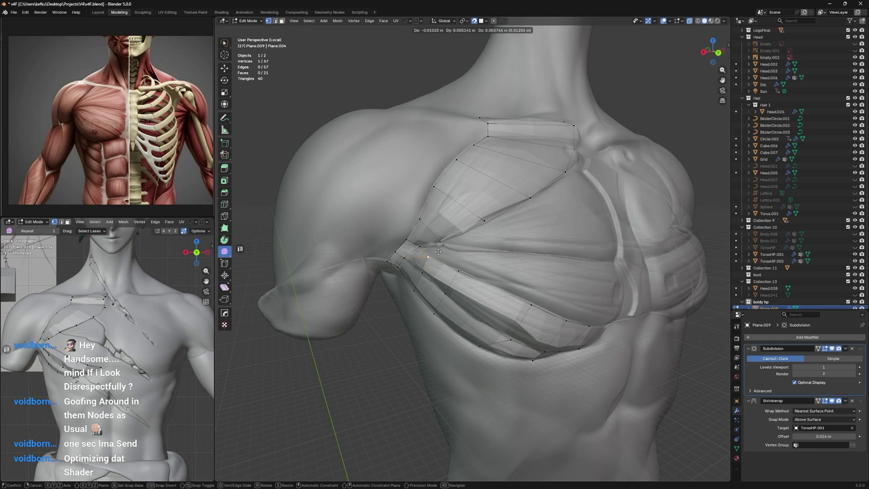
{"action": "left_click", "coordinate": [438, 251]}
{"action": "left_click", "coordinate": [426, 243]}
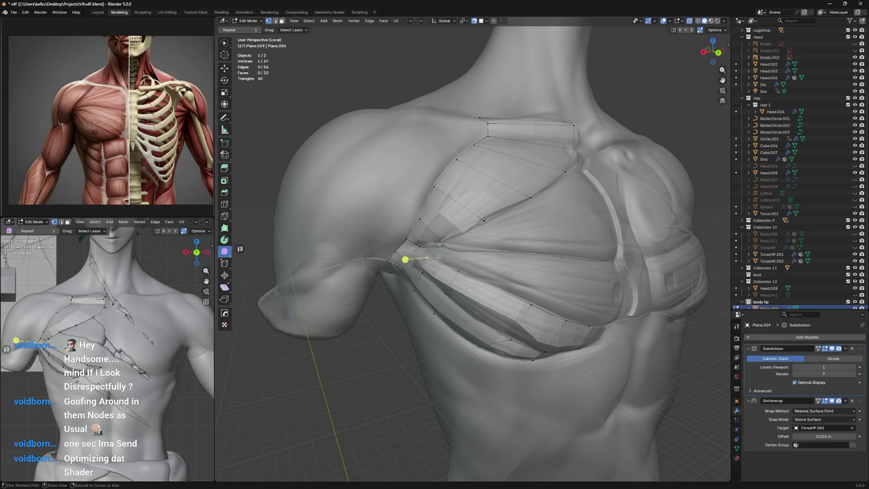
{"action": "left_click_drag", "start_coordinate": [419, 243], "coordinate": [429, 255]}
{"action": "mouse_move", "coordinate": [425, 251]}
{"action": "left_mouse_down"}
{"action": "mouse_move", "coordinate": [411, 257]}
{"action": "mouse_move", "coordinate": [429, 253]}
{"action": "left_mouse_up"}
{"action": "left_click", "coordinate": [417, 256]}
{"action": "key", "text": "g"}
{"action": "key", "text": "g"}
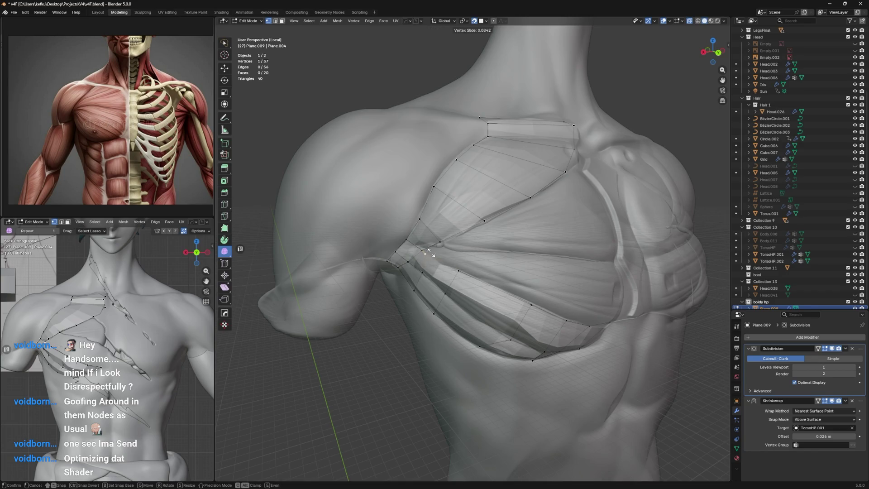
{"action": "left_click", "coordinate": [422, 270]}
Step: Delete the surplus armpit-corner vertices and faces with X, lowering a vertex between deletes
{"action": "key", "text": "e"}
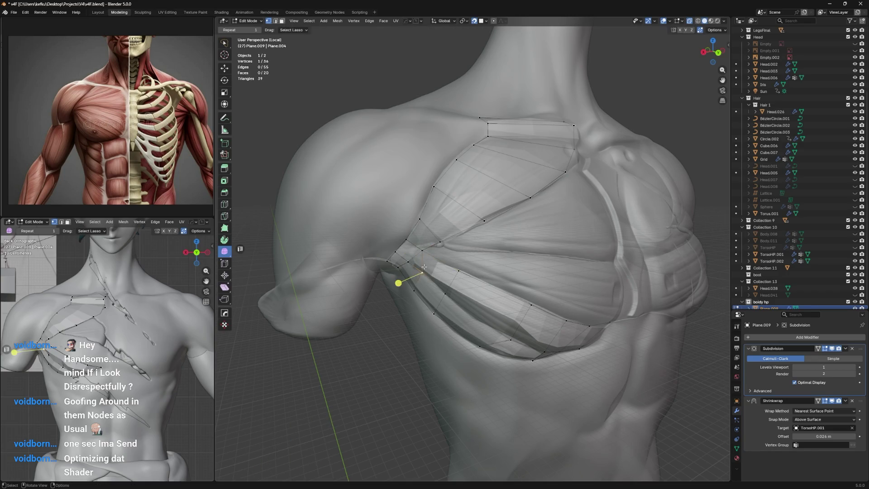
{"action": "key", "text": "x"}
{"action": "left_click", "coordinate": [436, 262]}
{"action": "key", "text": "g"}
{"action": "left_click", "coordinate": [428, 278]}
{"action": "key", "text": "x"}
{"action": "left_click", "coordinate": [429, 277]}
Step: Reposition the remaining vertex near the armpit, moving it up and right
{"action": "left_click", "coordinate": [392, 248]}
{"action": "key", "text": "g"}
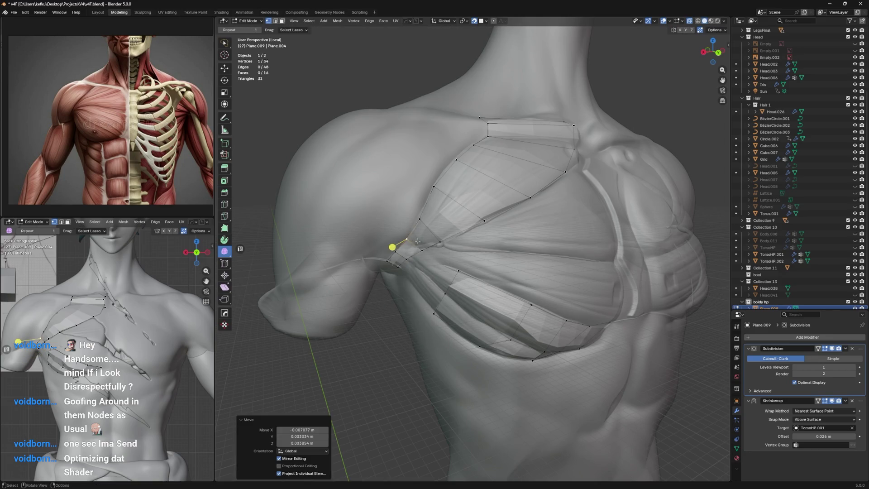
{"action": "middle_click_drag", "start_coordinate": [409, 240], "coordinate": [378, 246]}
{"action": "key", "text": "g"}
{"action": "left_click", "coordinate": [377, 245]}
{"action": "key", "text": "g"}
{"action": "left_click", "coordinate": [445, 200]}
Step: Adjust the pectoral vertices further, settling one near the sternum
{"action": "mouse_move", "coordinate": [444, 199]}
{"action": "middle_mouse_down"}
{"action": "mouse_move", "coordinate": [425, 231]}
{"action": "mouse_move", "coordinate": [423, 277]}
{"action": "mouse_move", "coordinate": [388, 301]}
{"action": "middle_mouse_up"}
{"action": "key", "text": "g"}
{"action": "left_click", "coordinate": [425, 234]}
{"action": "key", "text": "g"}
{"action": "left_click", "coordinate": [423, 276]}
{"action": "key", "text": "g"}
{"action": "left_click", "coordinate": [427, 274]}
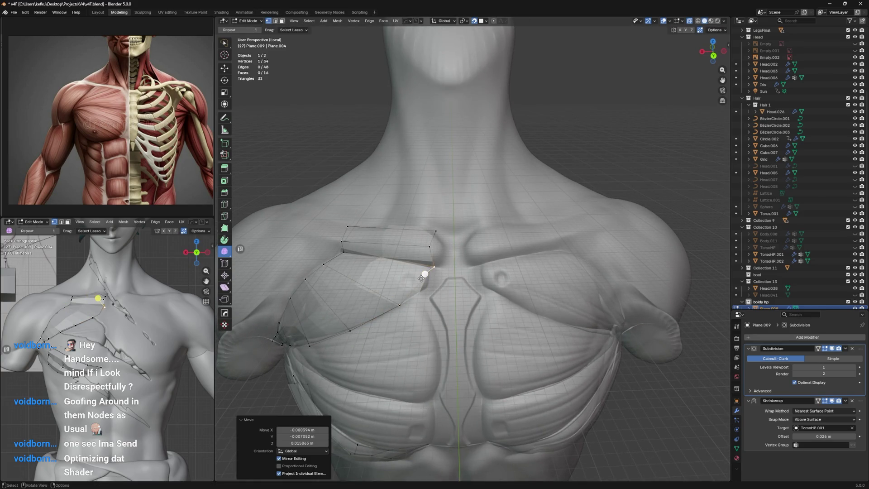
Step: Loop-cut the upper chest strip with Ctrl+R and slide a vertex along it
{"action": "middle_click_drag", "start_coordinate": [427, 273], "coordinate": [453, 276]}
{"action": "key", "text": "ctrl+r"}
{"action": "left_click", "coordinate": [456, 266]}
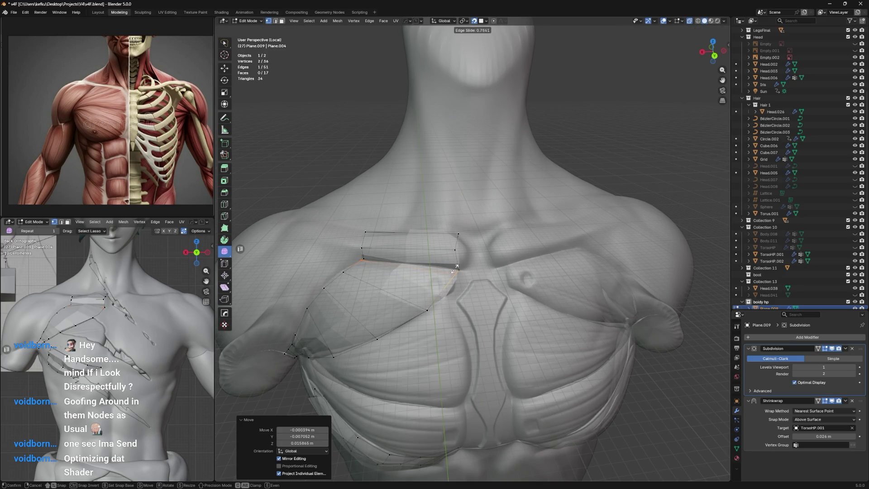
{"action": "left_click", "coordinate": [457, 266]}
{"action": "key", "text": "g"}
{"action": "left_click", "coordinate": [459, 273]}
{"action": "key", "text": "g"}
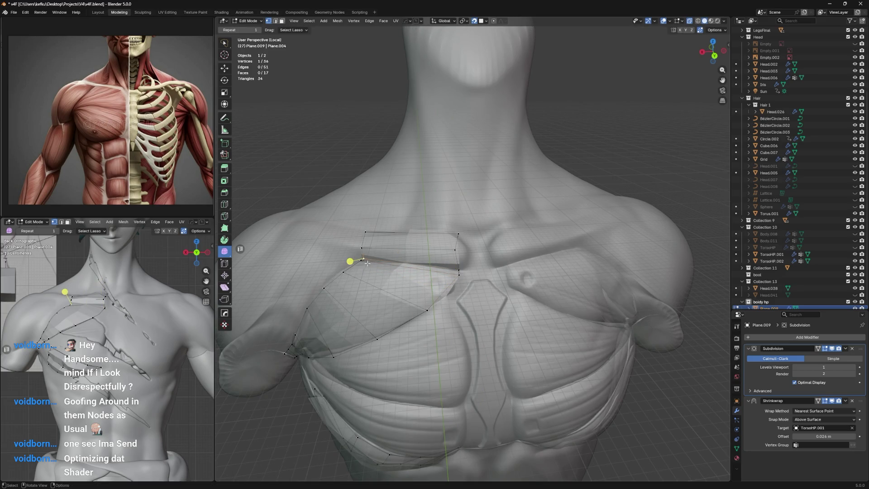
Step: Toggle X-ray with Alt+Z so the retopology mesh shows the sculpt beneath
{"action": "mouse_move", "coordinate": [353, 253]}
{"action": "middle_mouse_down"}
{"action": "mouse_move", "coordinate": [448, 216]}
{"action": "mouse_move", "coordinate": [516, 224]}
{"action": "middle_mouse_up"}
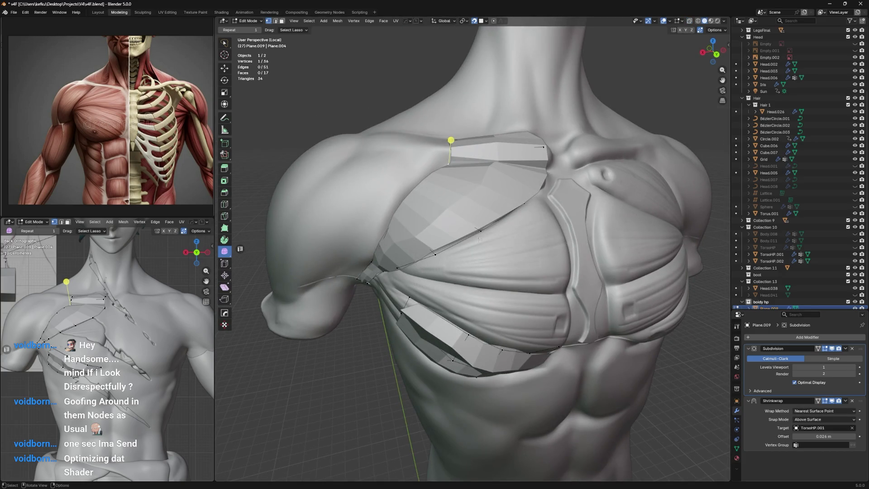
{"action": "key", "text": "alt+z"}
{"action": "middle_click_drag", "start_coordinate": [435, 255], "coordinate": [448, 248]}
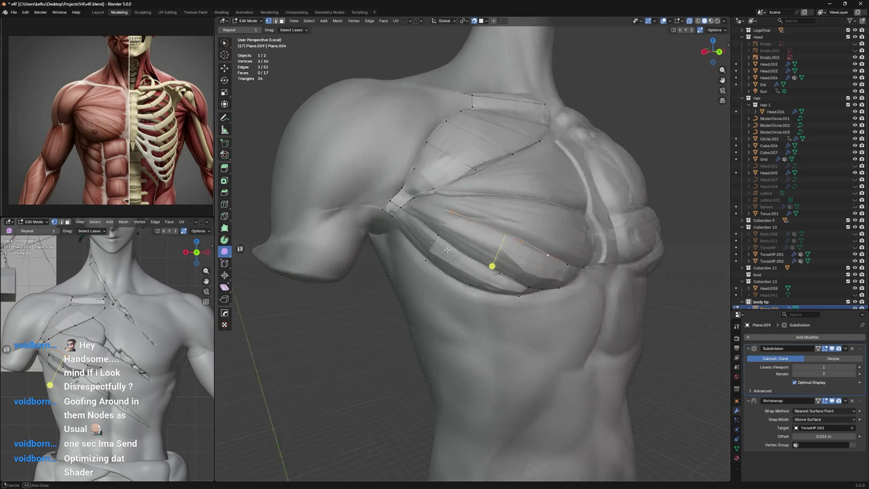
Step: Cut a new edge loop through the pectoral and scale it inward to tighten it
{"action": "middle_click_drag", "start_coordinate": [449, 247], "coordinate": [478, 241]}
{"action": "key", "text": "ctrl+r"}
{"action": "left_click", "coordinate": [478, 242]}
{"action": "key", "text": "s"}
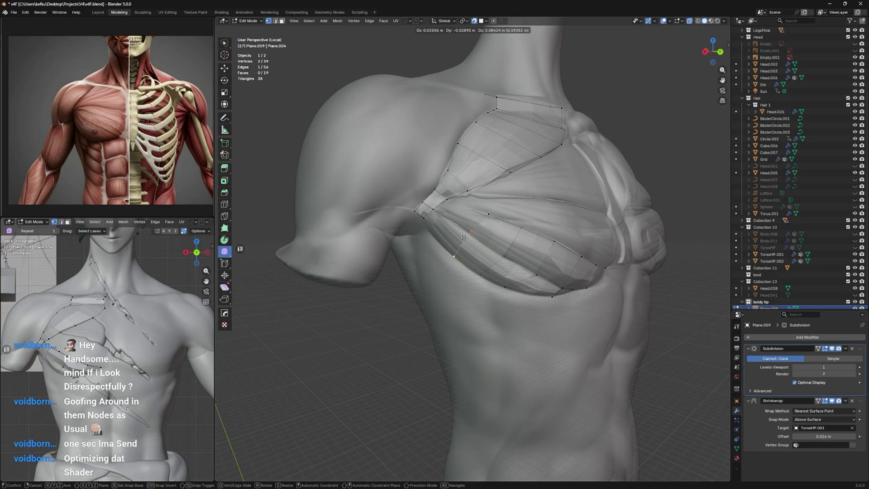
{"action": "left_click", "coordinate": [451, 258]}
Step: Raise one vertex of the new loop upward over the pectoral
{"action": "key", "text": "g"}
{"action": "left_click", "coordinate": [476, 221]}
{"action": "left_click", "coordinate": [450, 242]}
{"action": "key", "text": "g"}
{"action": "left_click", "coordinate": [479, 212]}
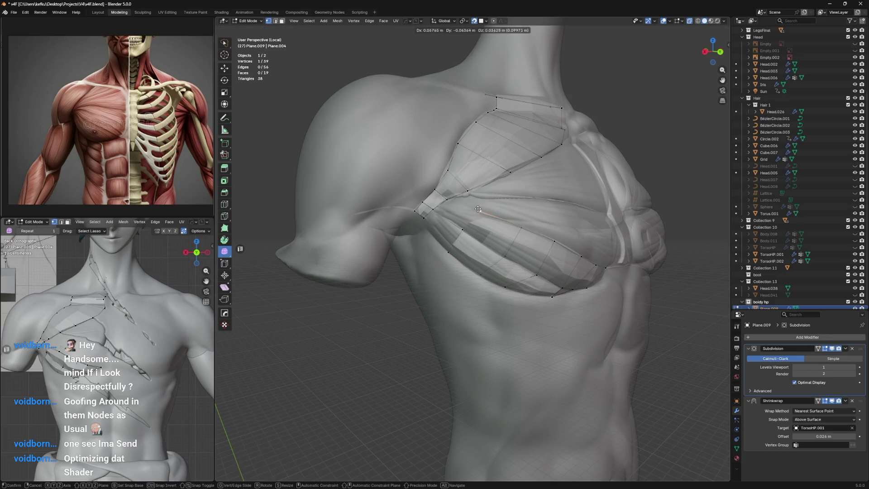
Step: Select vertices along the upper chest strip, then make the PureRef board fill the screen
{"action": "middle_click_drag", "start_coordinate": [467, 234], "coordinate": [464, 256]}
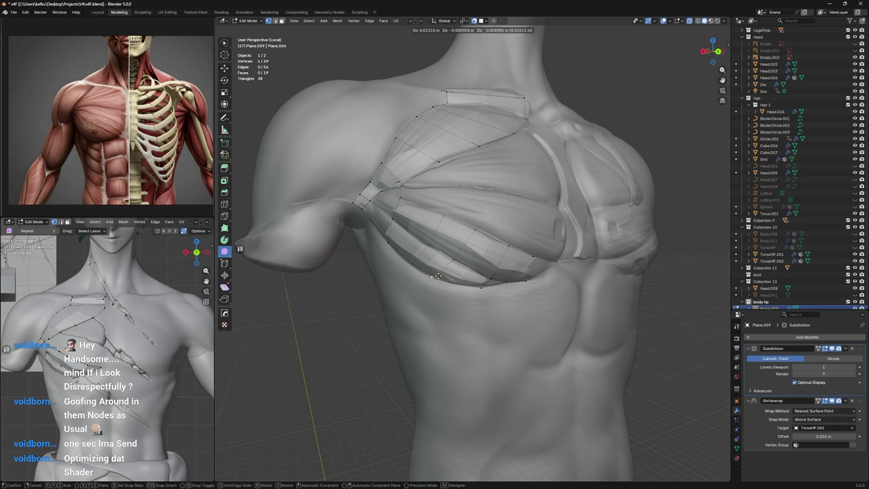
{"action": "mouse_move", "coordinate": [464, 256]}
{"action": "middle_mouse_down"}
{"action": "mouse_move", "coordinate": [458, 245]}
{"action": "mouse_move", "coordinate": [479, 222]}
{"action": "mouse_move", "coordinate": [442, 210]}
{"action": "mouse_move", "coordinate": [407, 218]}
{"action": "middle_mouse_up"}
{"action": "left_click", "coordinate": [487, 232], "text": "shift"}
{"action": "left_click", "coordinate": [511, 243], "text": "shift"}
{"action": "left_click", "coordinate": [451, 216], "text": "shift"}
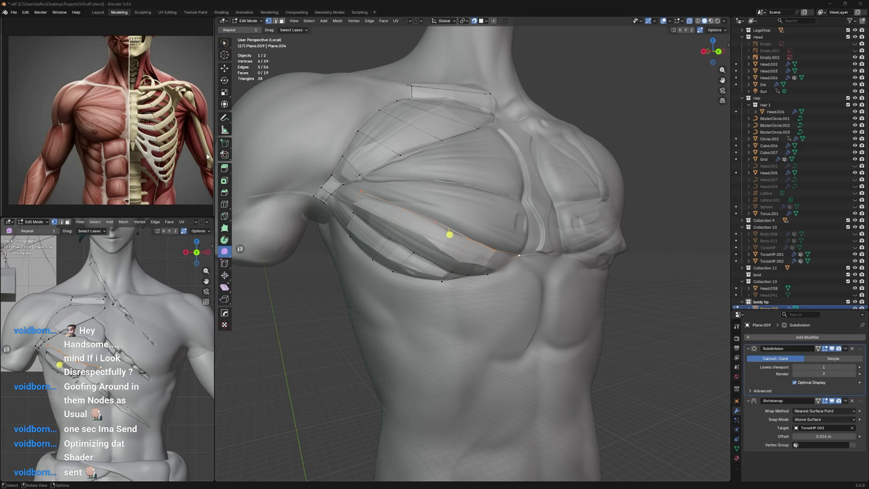
{"action": "mouse_move", "coordinate": [208, 156]}
{"action": "left_mouse_down"}
{"action": "mouse_move", "coordinate": [684, 157]}
{"action": "mouse_move", "coordinate": [207, 151]}
{"action": "left_mouse_up"}
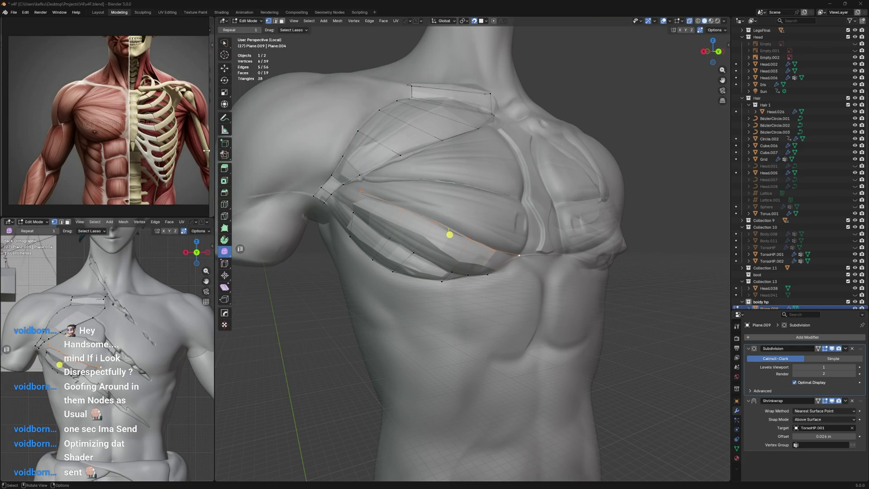
{"action": "key", "text": "ctrl+f"}
{"action": "scroll", "coordinate": [289, 265], "scroll_direction": "down", "scroll_amount": 3}
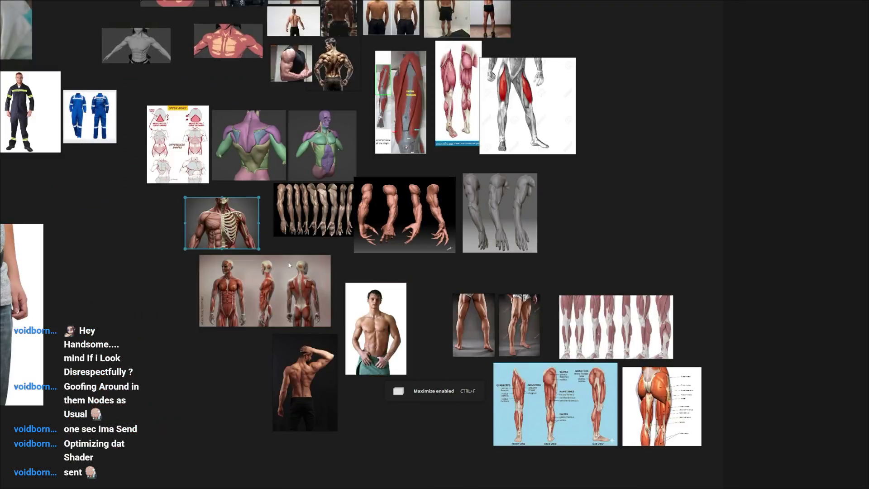
{"action": "scroll", "coordinate": [289, 265], "scroll_direction": "down", "scroll_amount": 5}
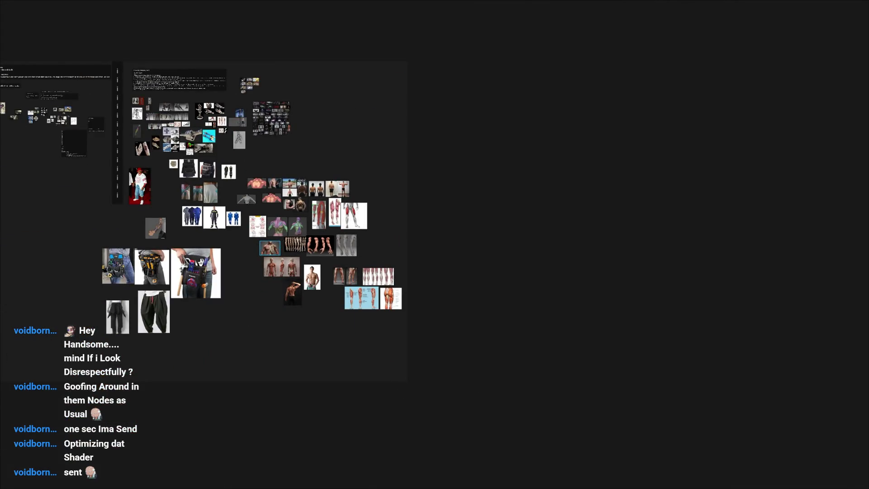
Step: Widen the PureRef window edge so the reference board shows more canvas
{"action": "left_click_drag", "start_coordinate": [408, 159], "coordinate": [452, 160]}
{"action": "scroll", "coordinate": [432, 199], "scroll_direction": "up", "scroll_amount": 5}
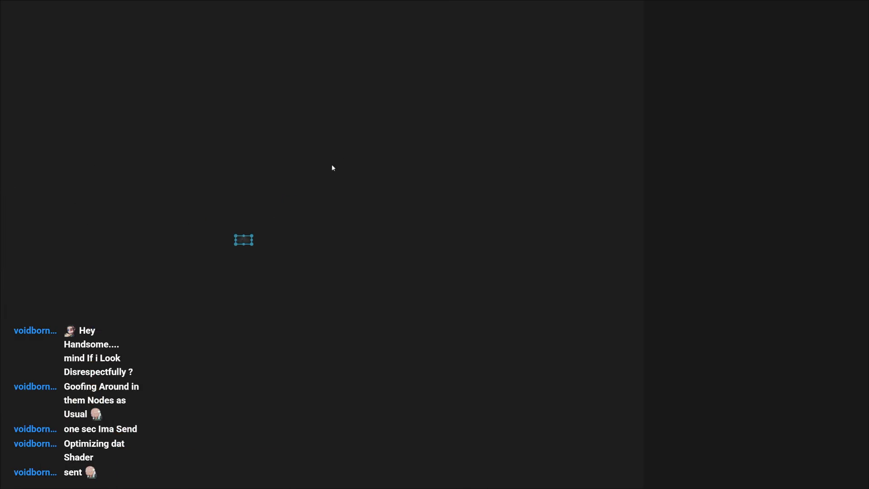
Step: Add the leg close-up, front-view, close-up and three-view character renders to the board
{"action": "left_click", "coordinate": [29, 271]}
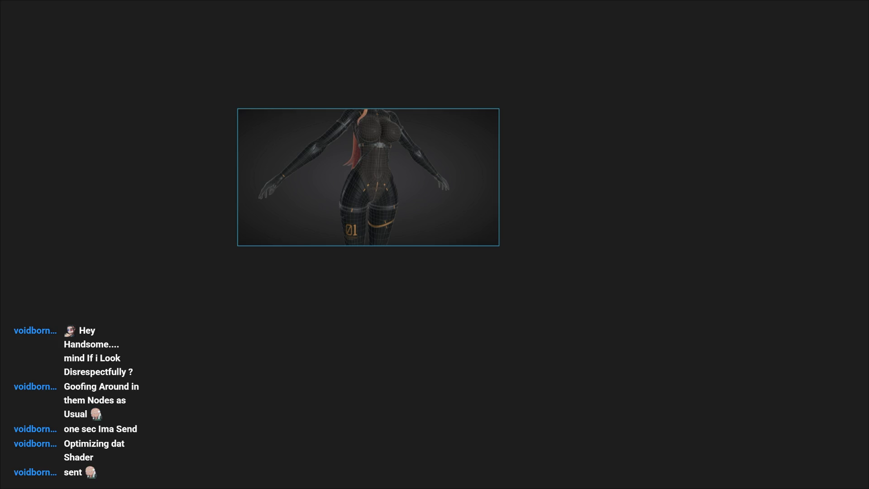
{"action": "left_click_drag", "start_coordinate": [327, 198], "coordinate": [358, 298]}
{"action": "key", "text": "Escape"}
{"action": "key", "text": "ctrl+v"}
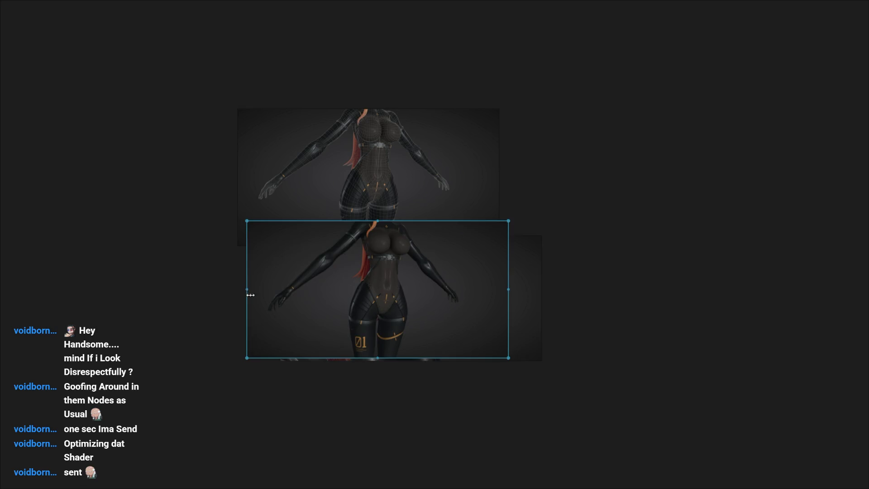
{"action": "left_click_drag", "start_coordinate": [287, 297], "coordinate": [158, 297]}
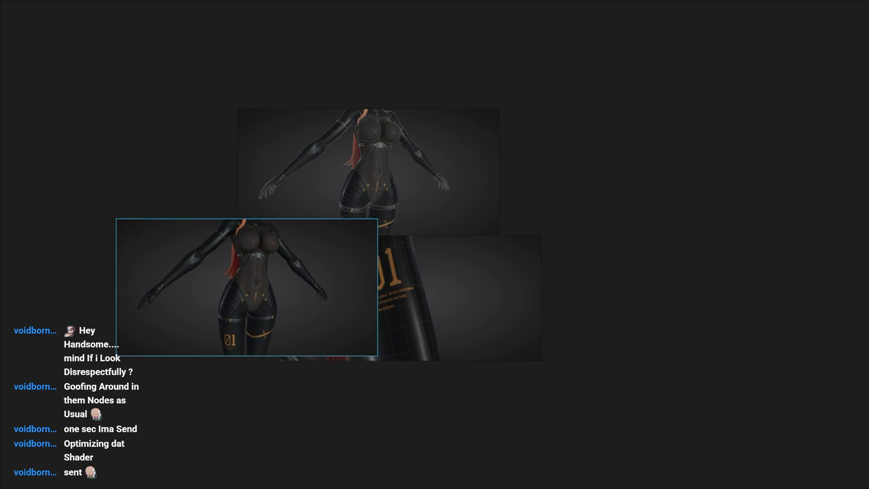
{"action": "left_click_drag", "start_coordinate": [509, 275], "coordinate": [520, 272]}
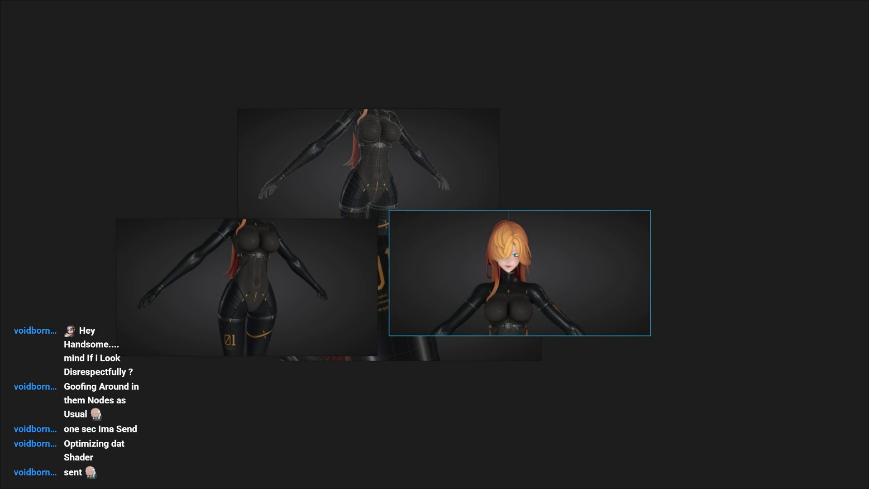
{"action": "key", "text": "ctrl+v"}
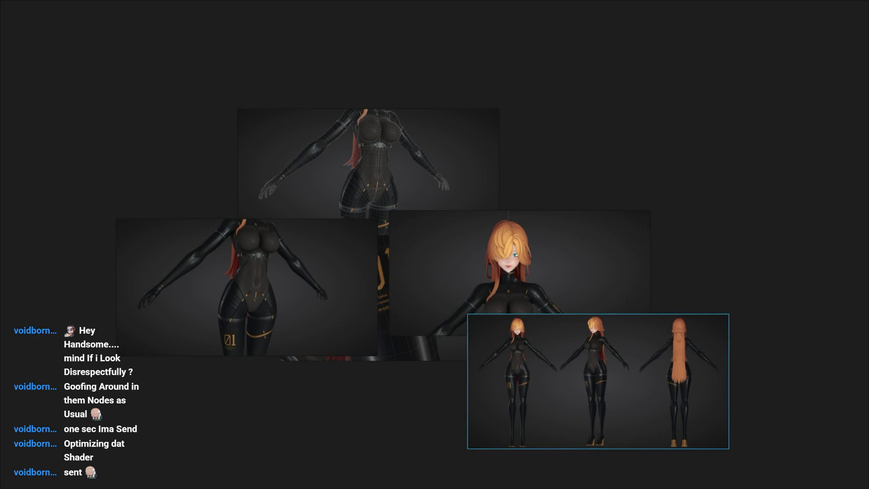
Step: Add the node graph screenshot, black texture atlas and pink RGBA texture layout
{"action": "key", "text": "ctrl+v"}
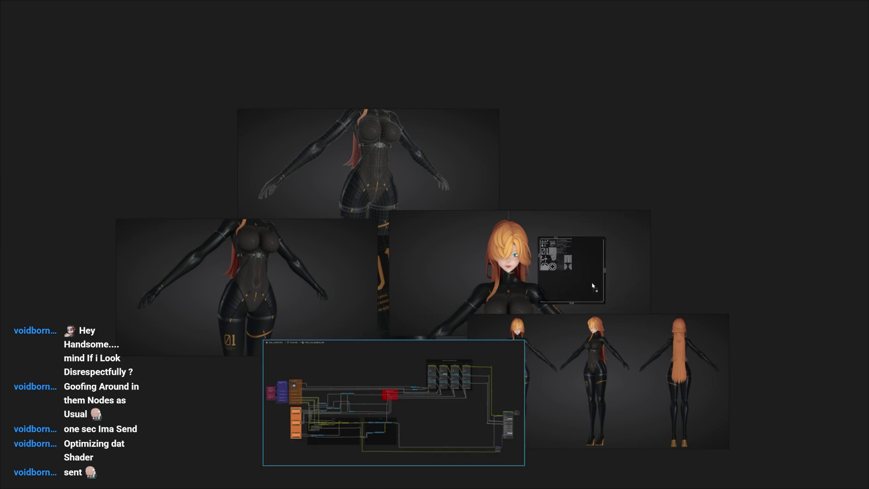
{"action": "left_click_drag", "start_coordinate": [573, 270], "coordinate": [596, 254]}
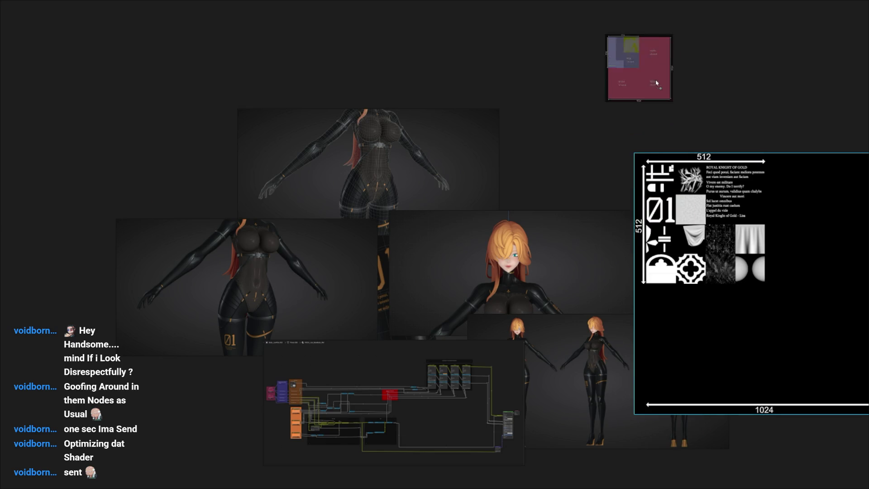
{"action": "left_click_drag", "start_coordinate": [598, 380], "coordinate": [579, 116]}
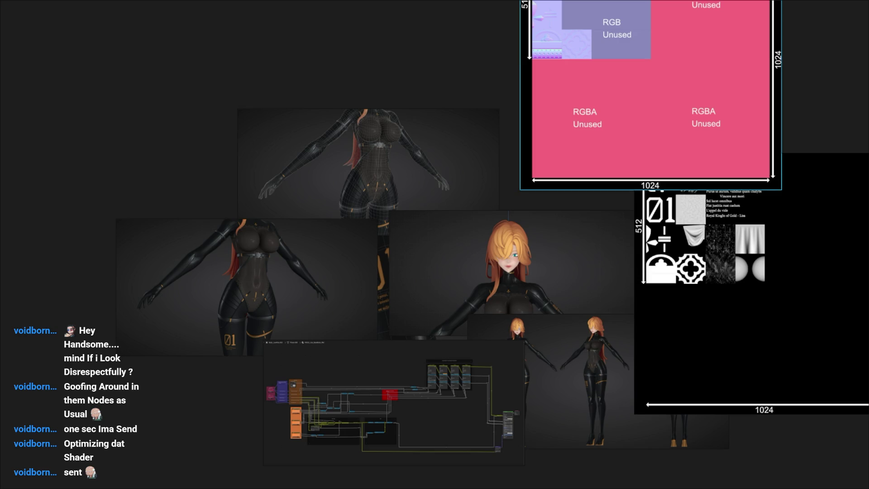
{"action": "scroll", "coordinate": [266, 284], "scroll_direction": "down", "scroll_amount": 3}
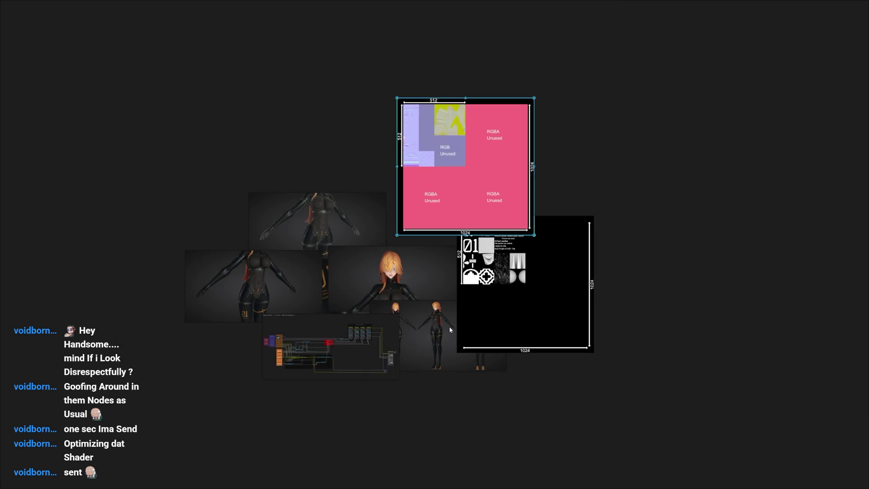
Step: Box-select every image and pack them into a tidy grid with Ctrl+P
{"action": "left_click_drag", "start_coordinate": [208, 55], "coordinate": [557, 378]}
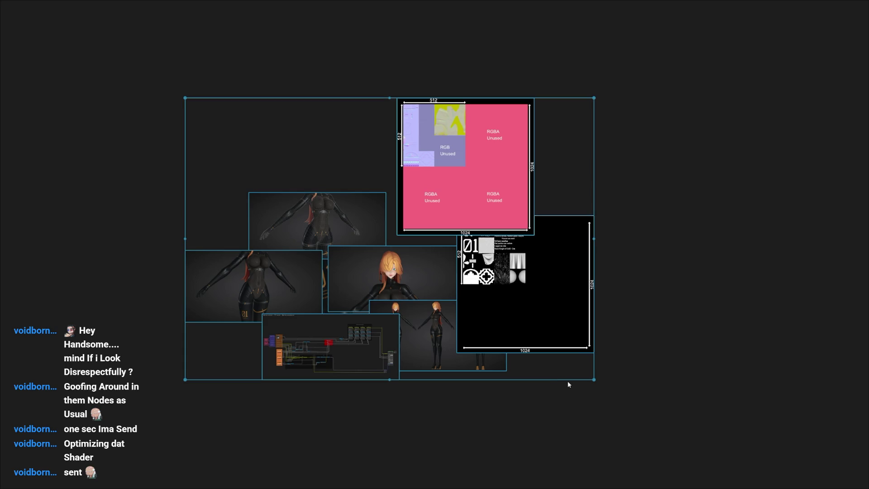
{"action": "key", "text": "ctrl+p"}
{"action": "left_click", "coordinate": [479, 304]}
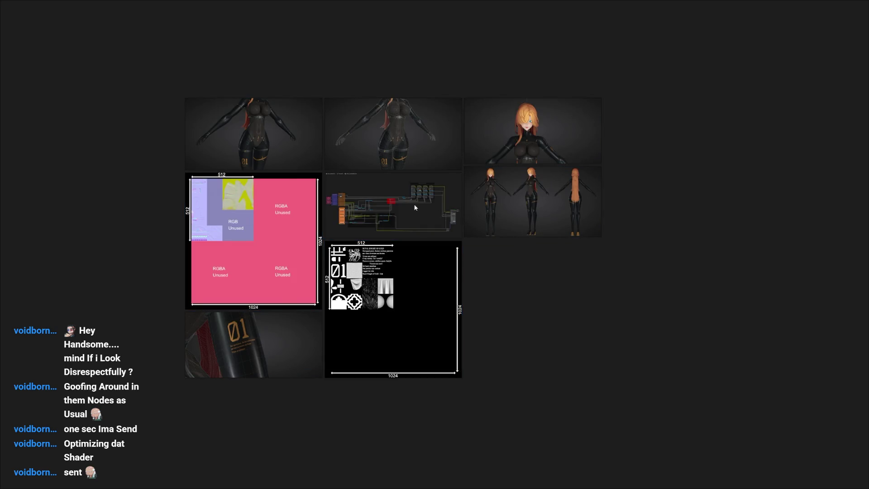
{"action": "scroll", "coordinate": [276, 176], "scroll_direction": "up", "scroll_amount": 2}
{"action": "scroll", "coordinate": [287, 125], "scroll_direction": "up", "scroll_amount": 2}
{"action": "scroll", "coordinate": [210, 107], "scroll_direction": "up", "scroll_amount": 1}
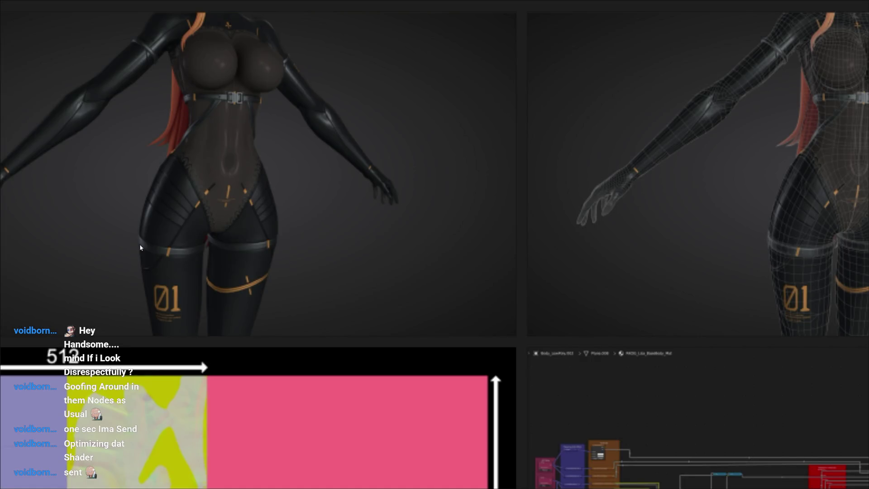
{"action": "scroll", "coordinate": [167, 151], "scroll_direction": "down", "scroll_amount": 5}
{"action": "scroll", "coordinate": [175, 126], "scroll_direction": "up", "scroll_amount": 6}
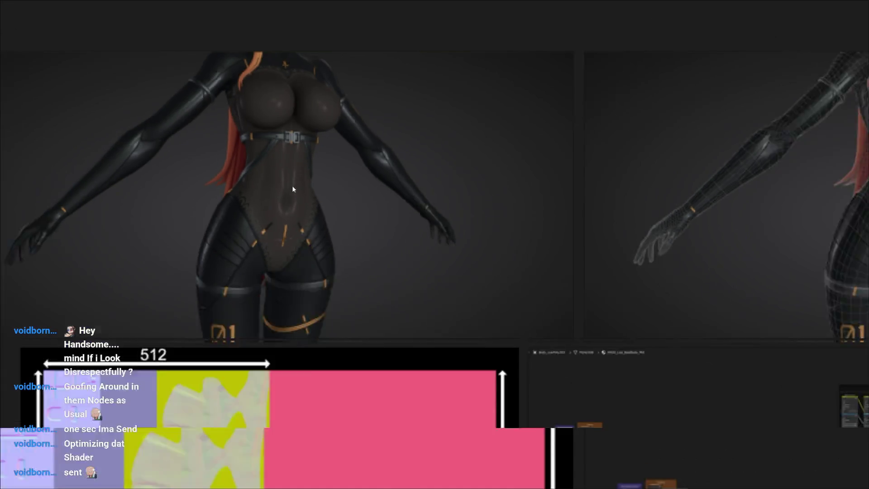
{"action": "scroll", "coordinate": [292, 186], "scroll_direction": "down", "scroll_amount": 5}
{"action": "scroll", "coordinate": [288, 199], "scroll_direction": "up", "scroll_amount": 3}
{"action": "scroll", "coordinate": [473, 199], "scroll_direction": "up", "scroll_amount": 4}
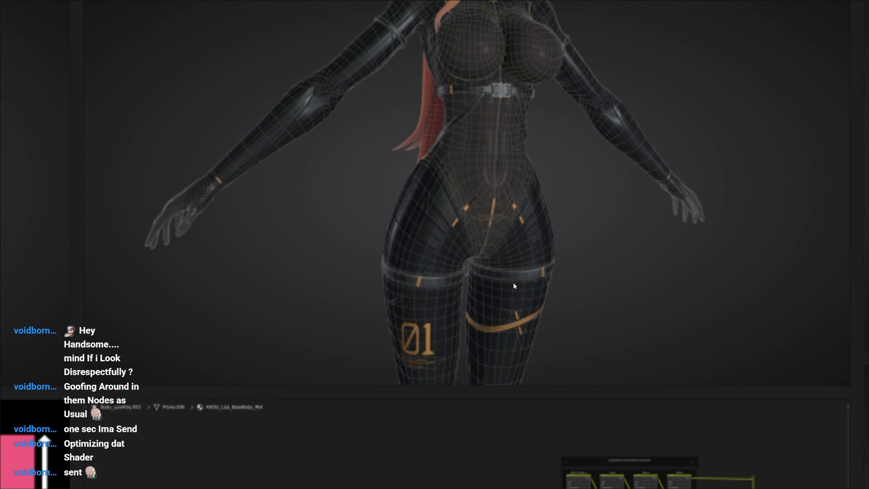
{"action": "scroll", "coordinate": [535, 183], "scroll_direction": "down", "scroll_amount": 1}
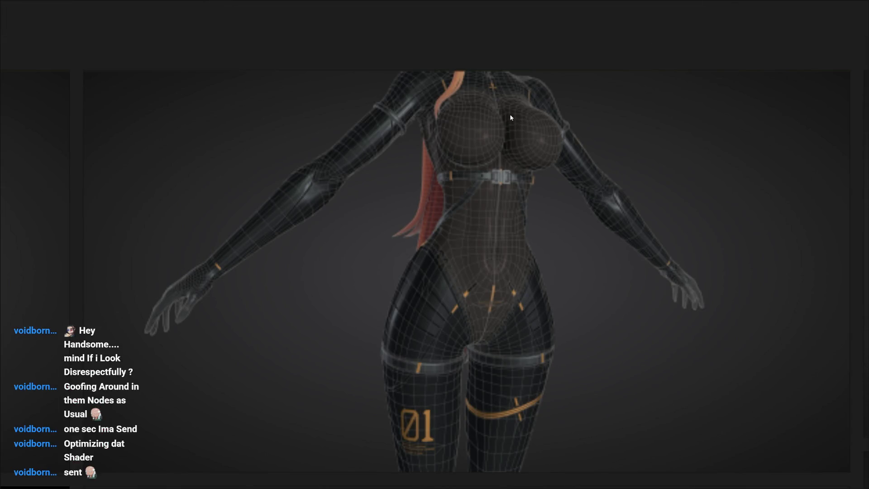
{"action": "scroll", "coordinate": [497, 172], "scroll_direction": "down", "scroll_amount": 2}
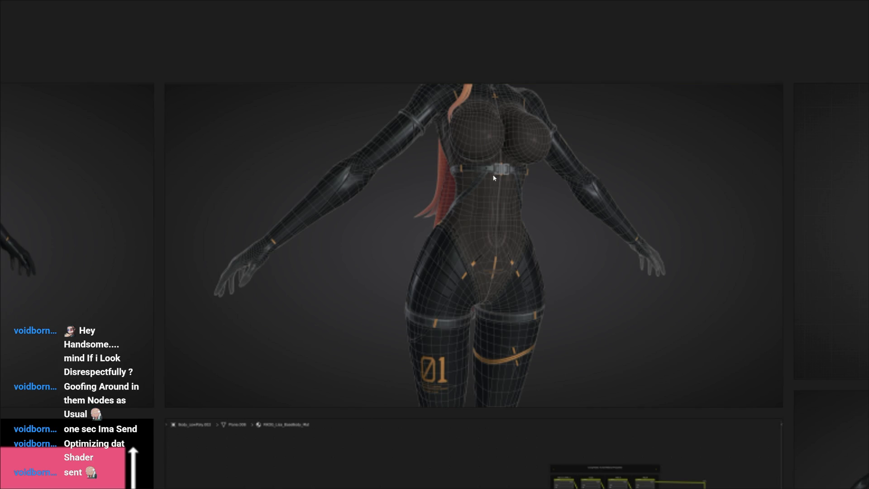
{"action": "scroll", "coordinate": [493, 178], "scroll_direction": "down", "scroll_amount": 2}
{"action": "scroll", "coordinate": [475, 188], "scroll_direction": "down", "scroll_amount": 2}
{"action": "scroll", "coordinate": [478, 202], "scroll_direction": "down", "scroll_amount": 1}
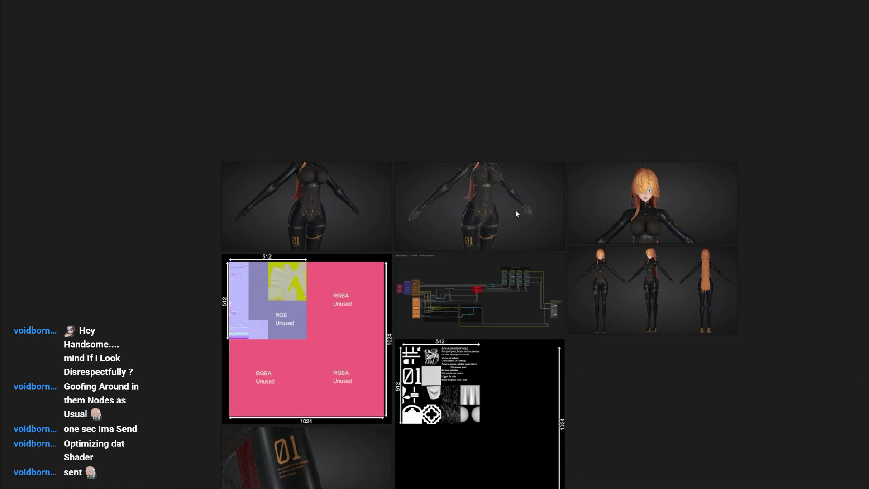
{"action": "scroll", "coordinate": [611, 184], "scroll_direction": "up", "scroll_amount": 2}
{"action": "scroll", "coordinate": [637, 169], "scroll_direction": "up", "scroll_amount": 3}
{"action": "scroll", "coordinate": [637, 169], "scroll_direction": "up", "scroll_amount": 1}
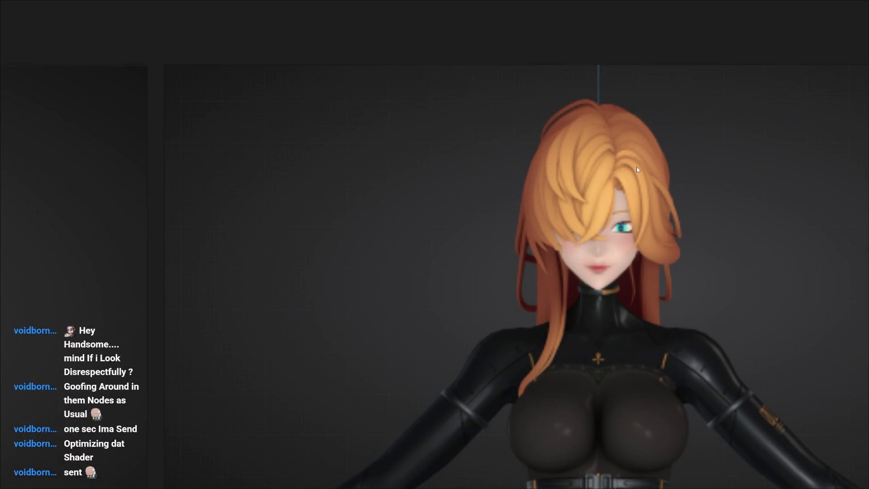
{"action": "scroll", "coordinate": [569, 167], "scroll_direction": "down", "scroll_amount": 3}
{"action": "scroll", "coordinate": [602, 156], "scroll_direction": "up", "scroll_amount": 1}
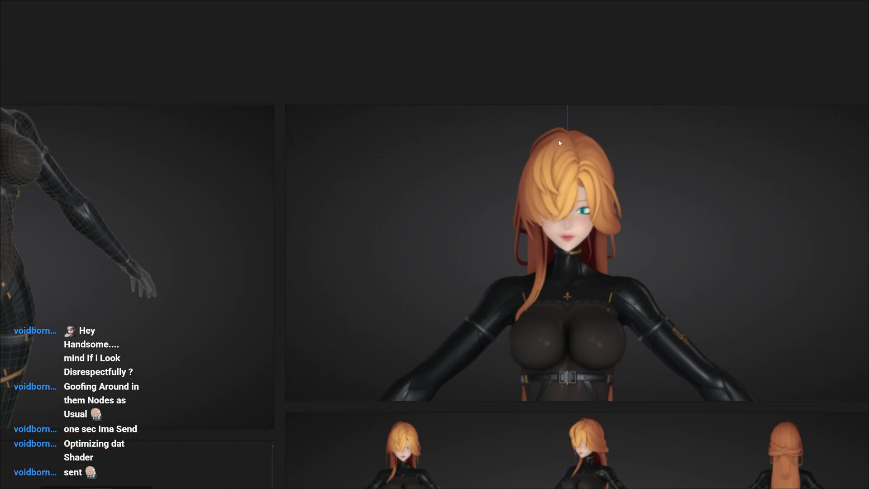
{"action": "scroll", "coordinate": [559, 163], "scroll_direction": "down", "scroll_amount": 1}
{"action": "scroll", "coordinate": [469, 333], "scroll_direction": "up", "scroll_amount": 2}
{"action": "scroll", "coordinate": [442, 327], "scroll_direction": "up", "scroll_amount": 1}
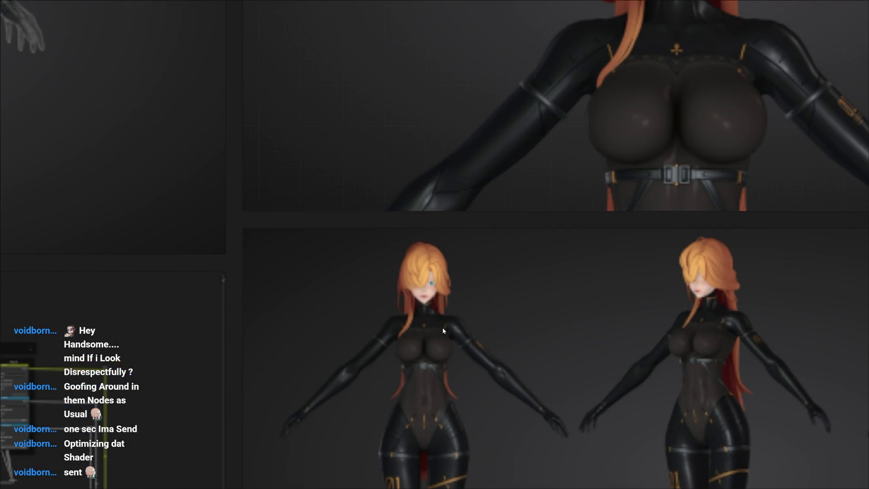
{"action": "scroll", "coordinate": [486, 251], "scroll_direction": "down", "scroll_amount": 2}
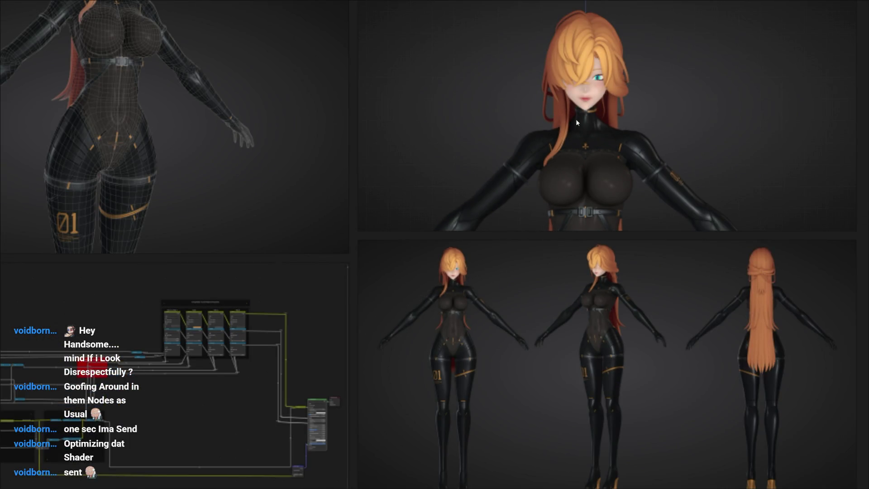
{"action": "scroll", "coordinate": [576, 133], "scroll_direction": "down", "scroll_amount": 2}
{"action": "scroll", "coordinate": [563, 191], "scroll_direction": "down", "scroll_amount": 2}
{"action": "scroll", "coordinate": [563, 184], "scroll_direction": "up", "scroll_amount": 2}
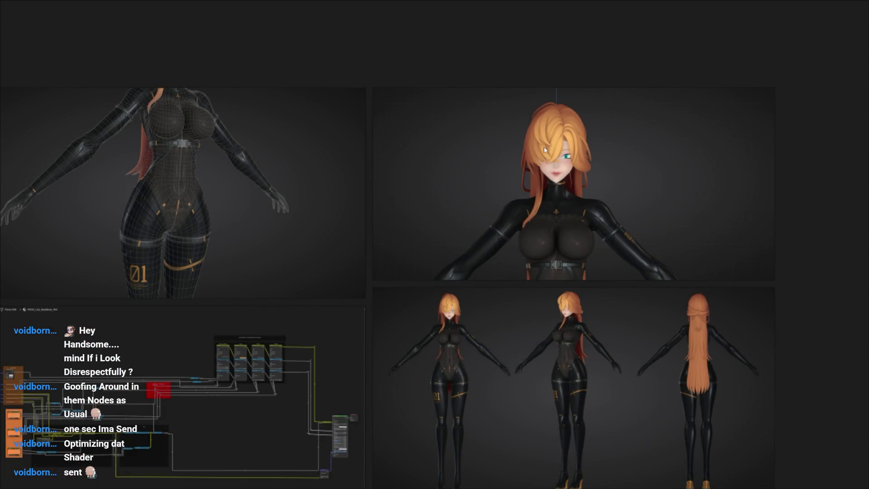
{"action": "scroll", "coordinate": [585, 165], "scroll_direction": "down", "scroll_amount": 2}
{"action": "scroll", "coordinate": [353, 211], "scroll_direction": "up", "scroll_amount": 2}
{"action": "scroll", "coordinate": [351, 213], "scroll_direction": "up", "scroll_amount": 2}
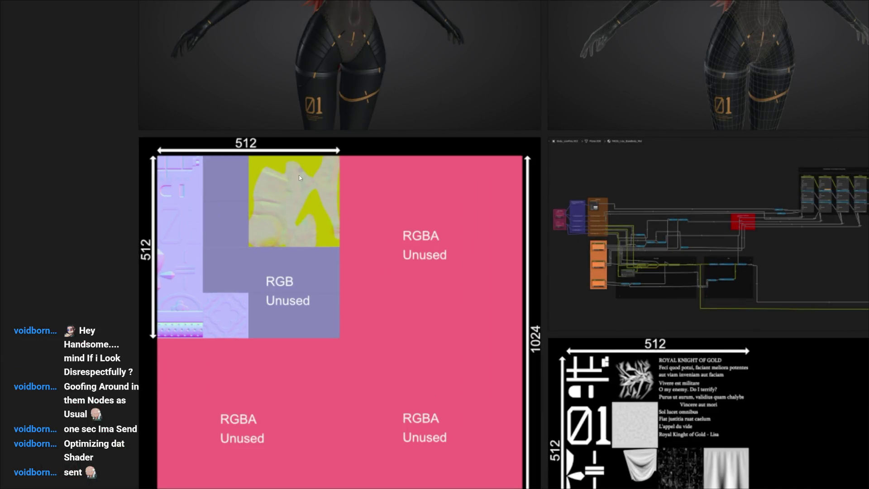
{"action": "scroll", "coordinate": [318, 171], "scroll_direction": "down", "scroll_amount": 1}
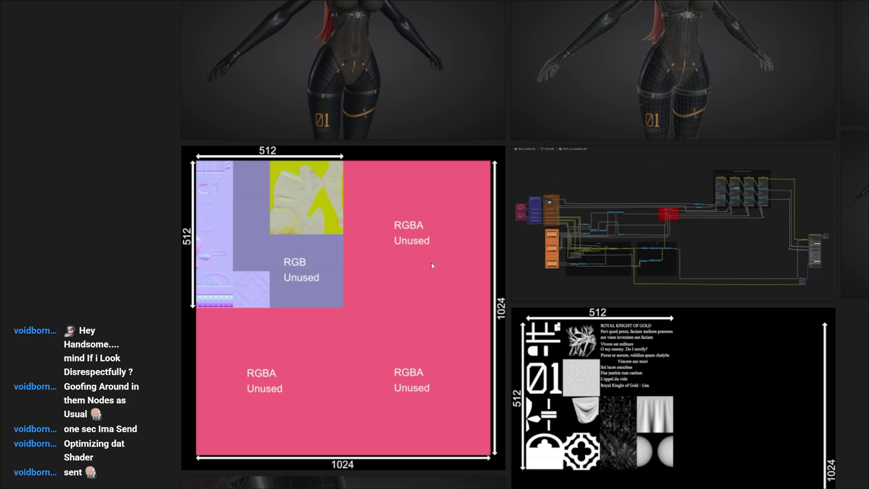
{"action": "scroll", "coordinate": [318, 264], "scroll_direction": "down", "scroll_amount": 2}
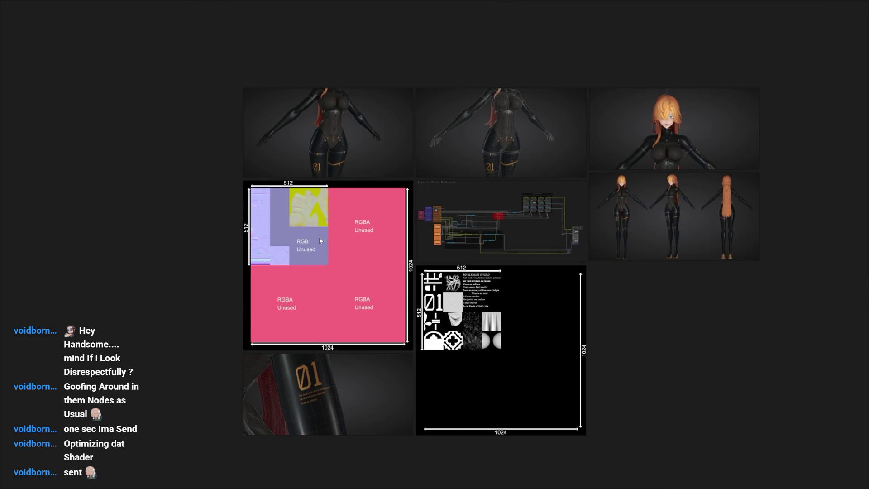
{"action": "scroll", "coordinate": [434, 253], "scroll_direction": "up", "scroll_amount": 2}
{"action": "scroll", "coordinate": [475, 292], "scroll_direction": "up", "scroll_amount": 1}
{"action": "scroll", "coordinate": [577, 351], "scroll_direction": "up", "scroll_amount": 2}
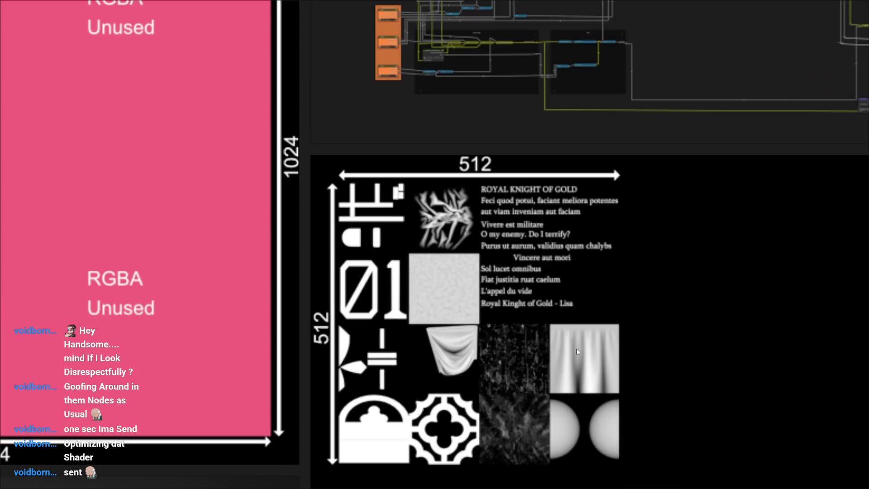
{"action": "scroll", "coordinate": [484, 172], "scroll_direction": "down", "scroll_amount": 2}
{"action": "scroll", "coordinate": [475, 242], "scroll_direction": "up", "scroll_amount": 1}
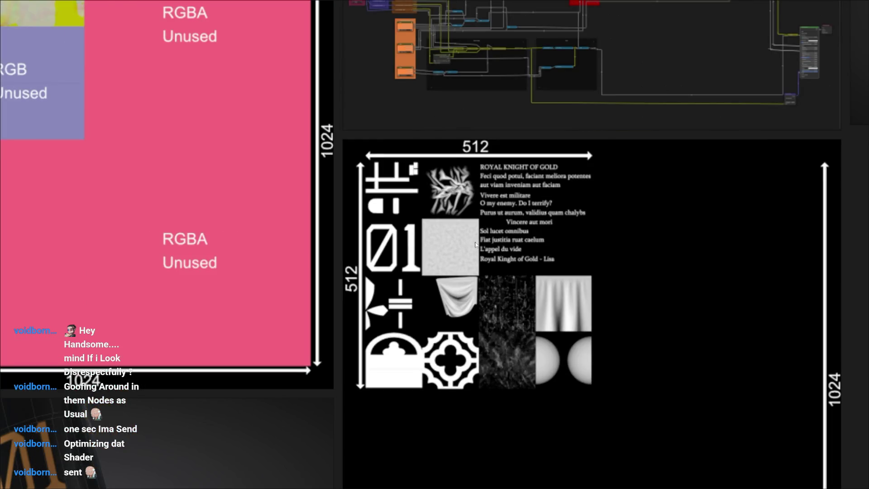
{"action": "scroll", "coordinate": [476, 244], "scroll_direction": "down", "scroll_amount": 2}
{"action": "scroll", "coordinate": [475, 245], "scroll_direction": "up", "scroll_amount": 1}
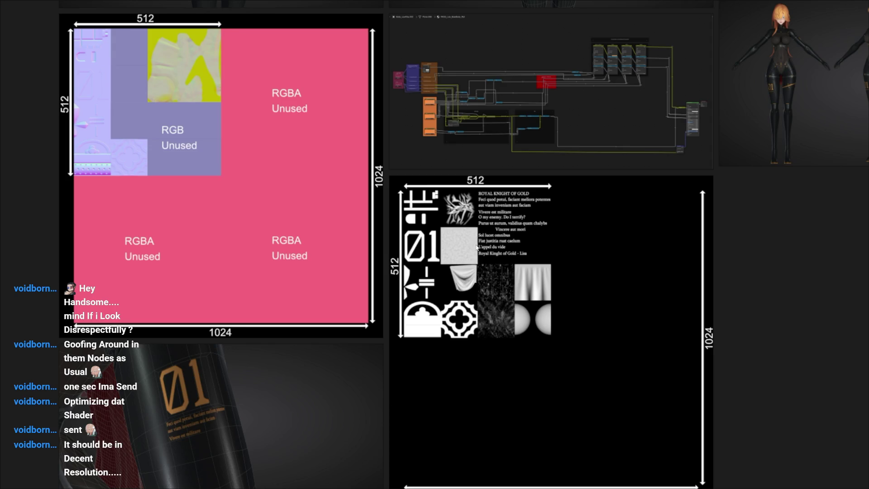
{"action": "scroll", "coordinate": [478, 253], "scroll_direction": "down", "scroll_amount": 2}
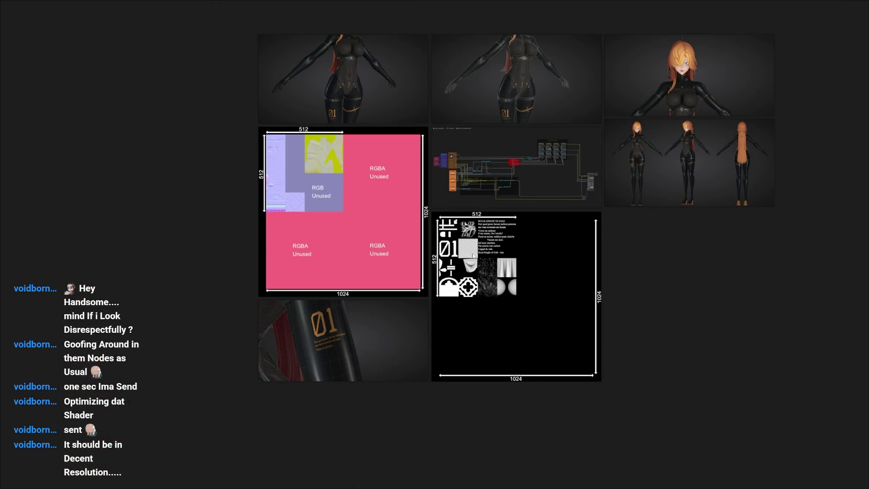
{"action": "scroll", "coordinate": [421, 250], "scroll_direction": "down", "scroll_amount": 1}
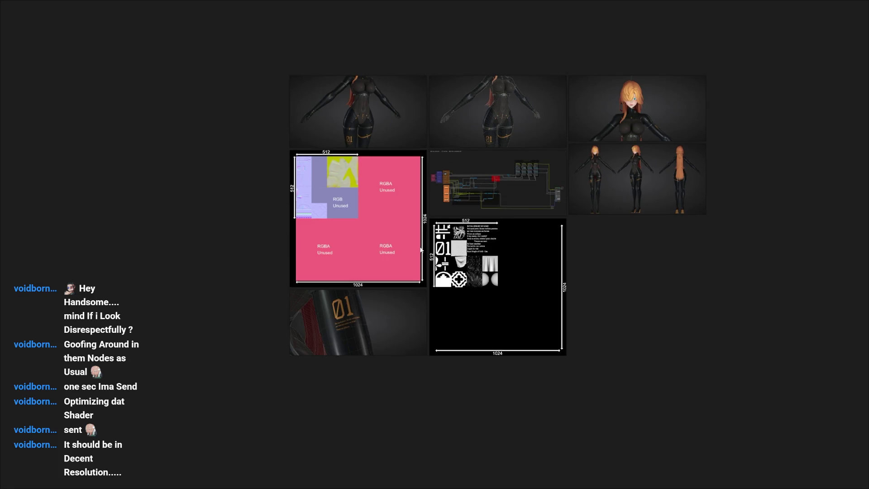
{"action": "scroll", "coordinate": [312, 115], "scroll_direction": "up", "scroll_amount": 2}
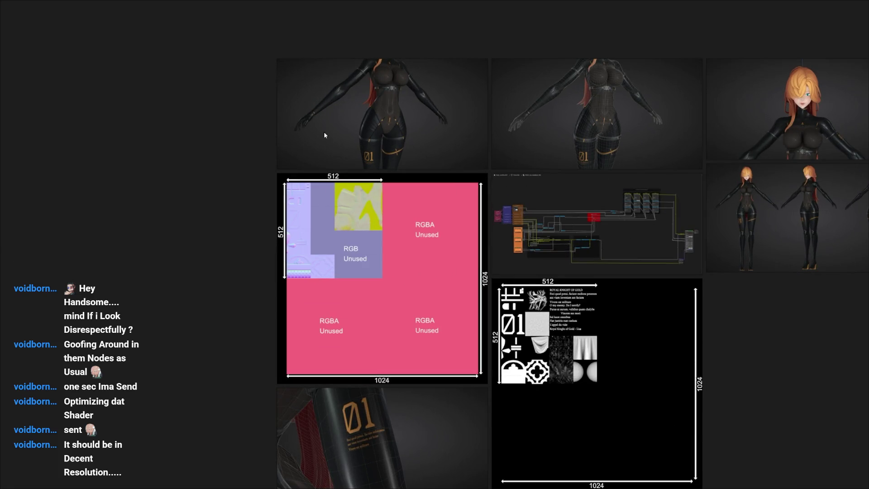
{"action": "scroll", "coordinate": [383, 238], "scroll_direction": "up", "scroll_amount": 2}
{"action": "scroll", "coordinate": [350, 237], "scroll_direction": "down", "scroll_amount": 2}
{"action": "scroll", "coordinate": [350, 236], "scroll_direction": "down", "scroll_amount": 2}
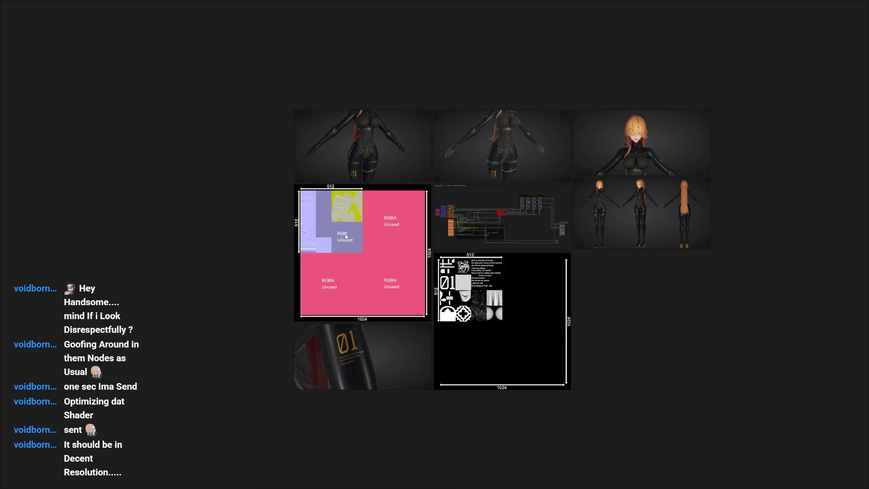
{"action": "scroll", "coordinate": [362, 381], "scroll_direction": "up", "scroll_amount": 4}
{"action": "scroll", "coordinate": [370, 356], "scroll_direction": "up", "scroll_amount": 2}
Step: Select all images on the render board and pack them into a grid
{"action": "left_click", "coordinate": [371, 359]}
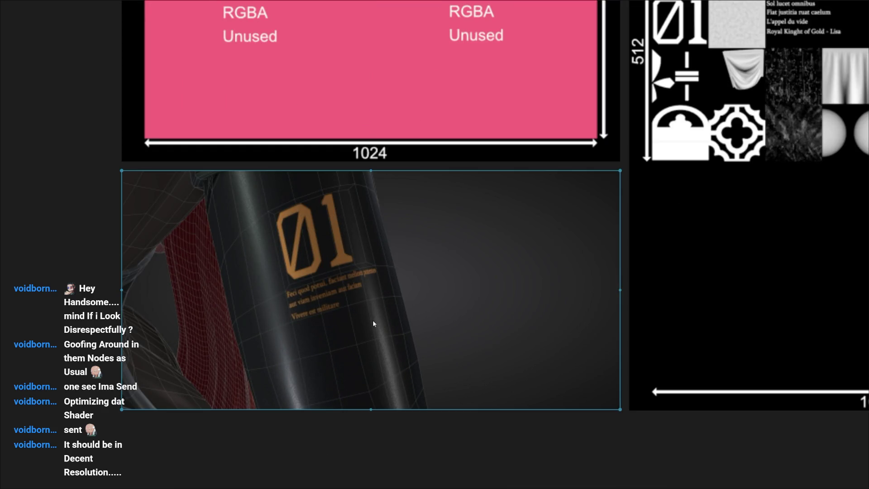
{"action": "scroll", "coordinate": [311, 311], "scroll_direction": "up", "scroll_amount": 3}
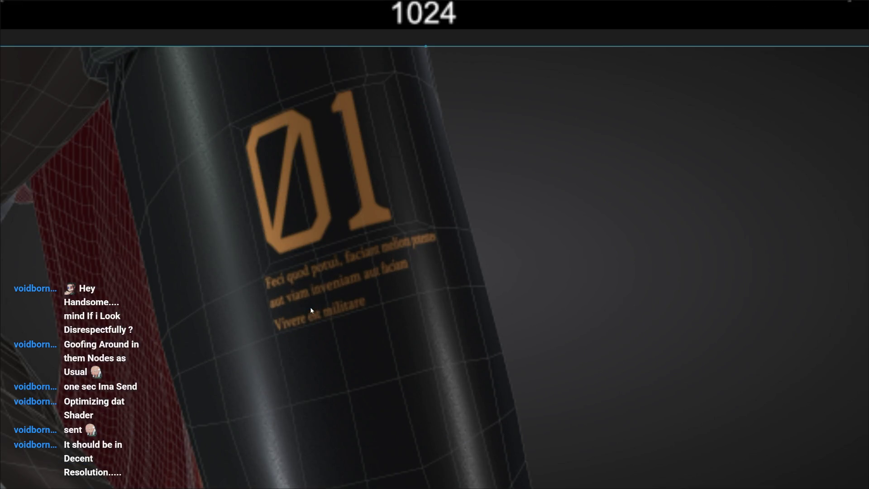
{"action": "scroll", "coordinate": [310, 310], "scroll_direction": "down", "scroll_amount": 2}
{"action": "scroll", "coordinate": [310, 308], "scroll_direction": "up", "scroll_amount": 1}
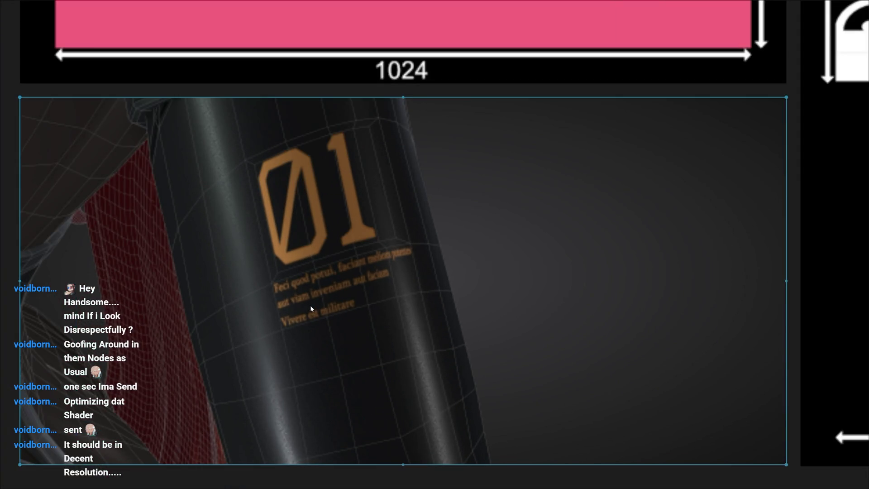
{"action": "scroll", "coordinate": [310, 304], "scroll_direction": "down", "scroll_amount": 2}
{"action": "scroll", "coordinate": [283, 331], "scroll_direction": "down", "scroll_amount": 2}
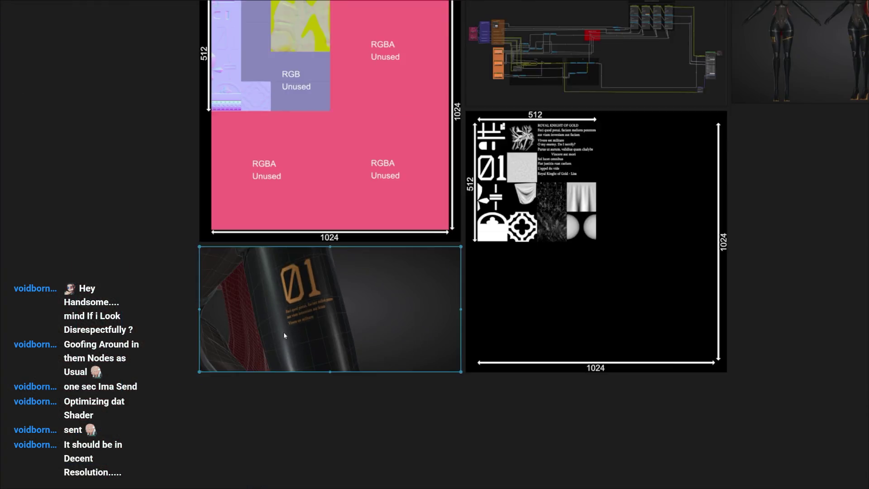
{"action": "scroll", "coordinate": [504, 247], "scroll_direction": "down", "scroll_amount": 1}
{"action": "scroll", "coordinate": [504, 247], "scroll_direction": "up", "scroll_amount": 3}
{"action": "scroll", "coordinate": [452, 254], "scroll_direction": "up", "scroll_amount": 2}
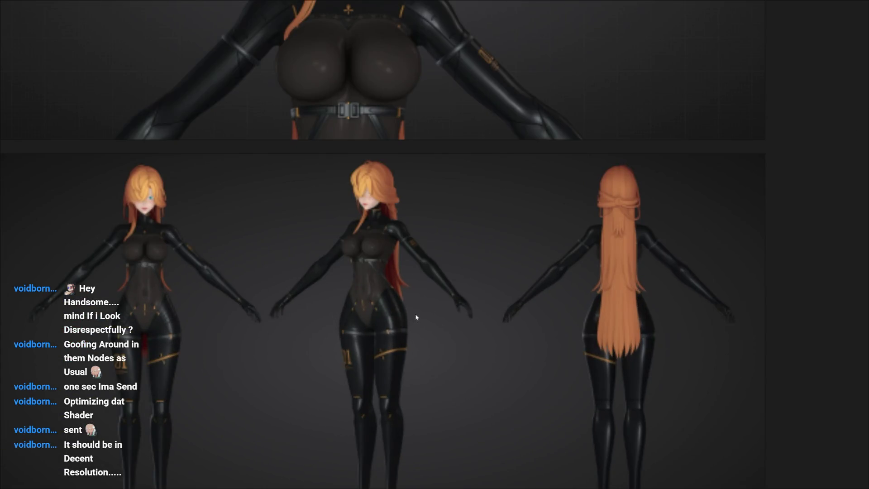
{"action": "scroll", "coordinate": [415, 313], "scroll_direction": "down", "scroll_amount": 2}
{"action": "scroll", "coordinate": [465, 314], "scroll_direction": "down", "scroll_amount": 1}
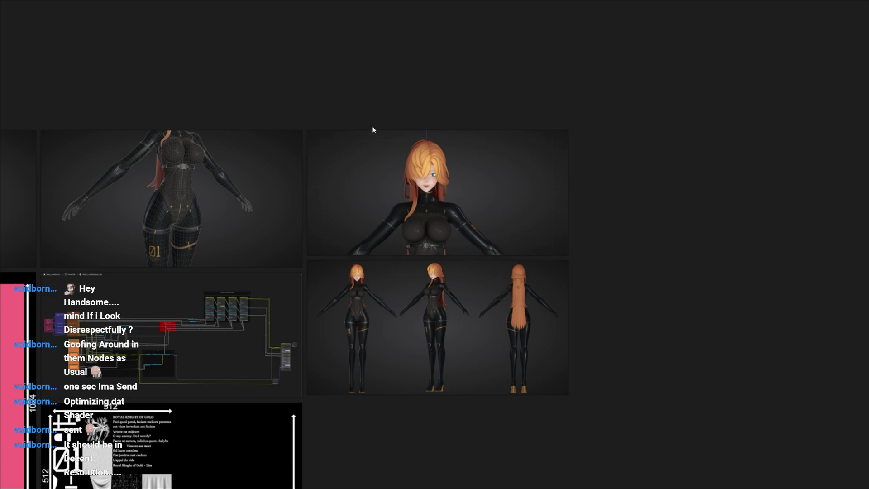
{"action": "scroll", "coordinate": [372, 125], "scroll_direction": "down", "scroll_amount": 4}
{"action": "key", "text": "ctrl+a"}
{"action": "key", "text": "ctrl+p"}
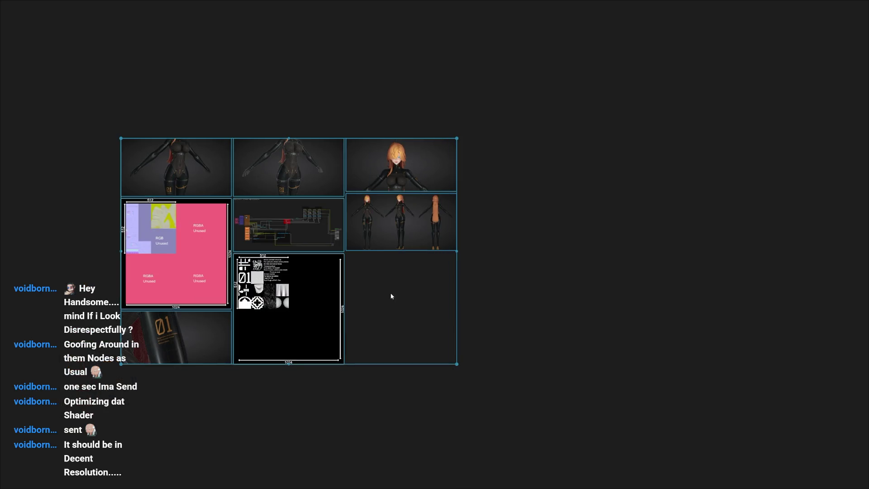
Step: Switch to the anatomy board, then Alt+Tab to Discord and enlarge the shared close-up render
{"action": "key", "text": "Delete"}
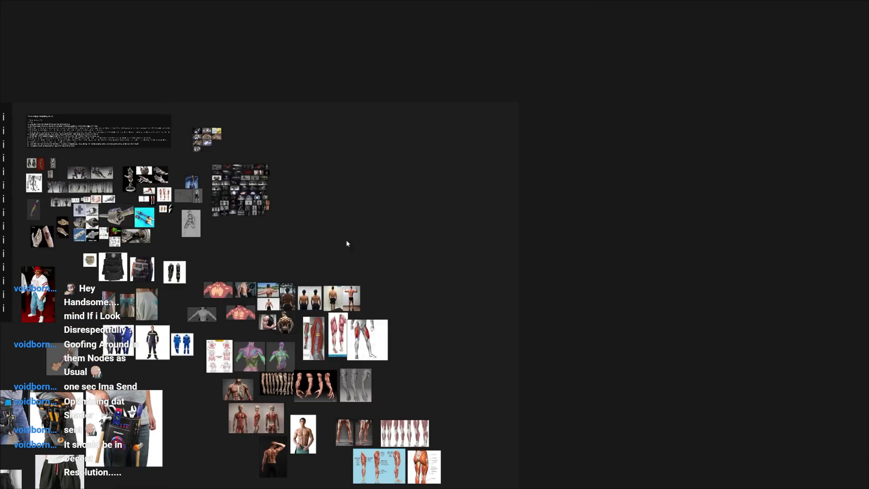
{"action": "scroll", "coordinate": [322, 340], "scroll_direction": "up", "scroll_amount": 1}
{"action": "scroll", "coordinate": [235, 224], "scroll_direction": "up", "scroll_amount": 2}
{"action": "scroll", "coordinate": [266, 208], "scroll_direction": "up", "scroll_amount": 5}
{"action": "scroll", "coordinate": [378, 223], "scroll_direction": "up", "scroll_amount": 3}
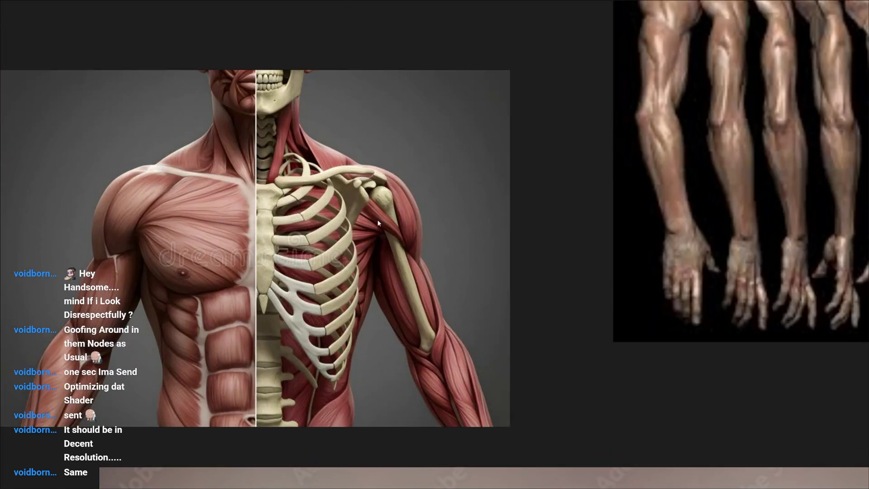
{"action": "scroll", "coordinate": [99, 128], "scroll_direction": "up", "scroll_amount": 2}
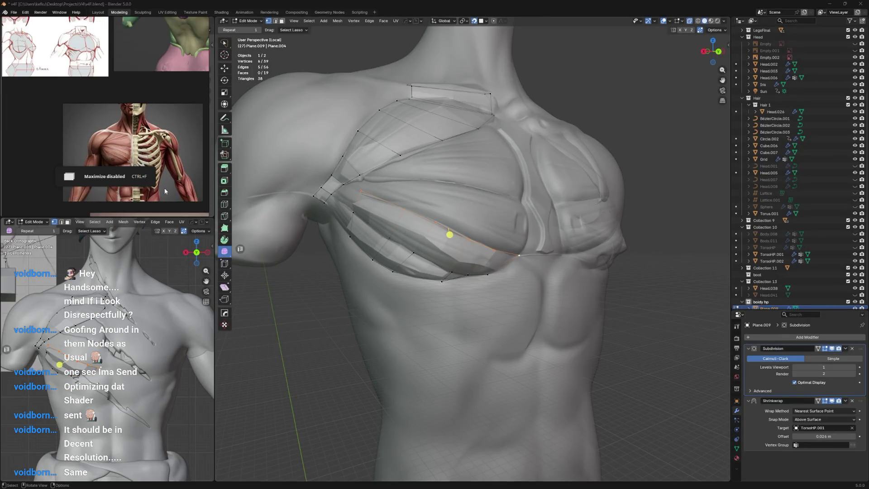
{"action": "scroll", "coordinate": [99, 127], "scroll_direction": "up", "scroll_amount": 3}
{"action": "key", "text": "alt+Tab"}
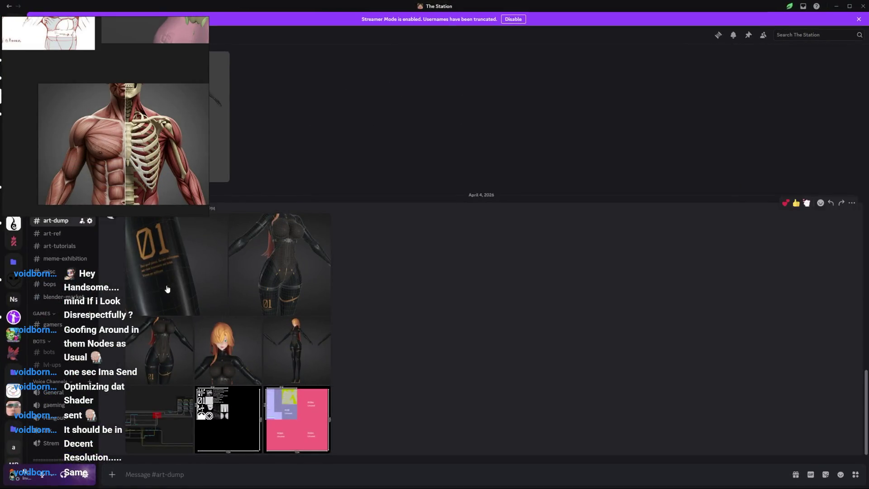
{"action": "left_click", "coordinate": [167, 290]}
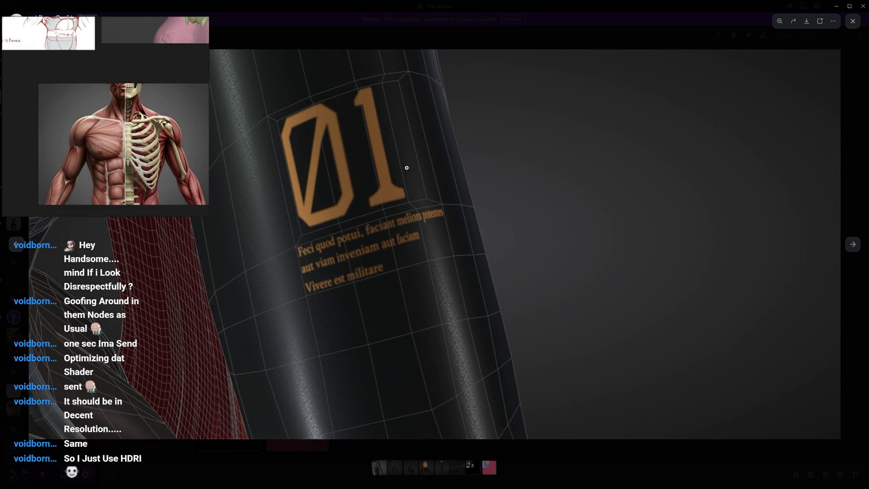
Step: View the full-body render zoomed in, inspecting the thighs and legs up close
{"action": "key", "text": "Right"}
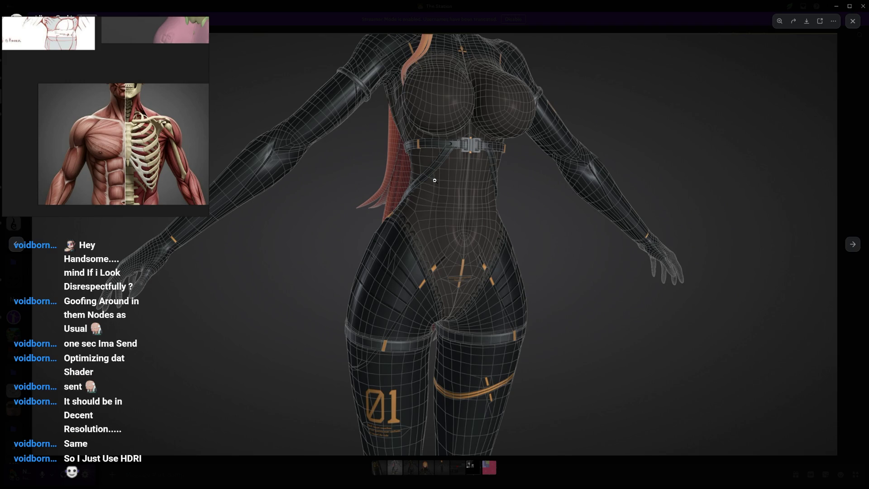
{"action": "left_click", "coordinate": [434, 180]}
{"action": "left_click_drag", "start_coordinate": [435, 180], "coordinate": [482, 81]}
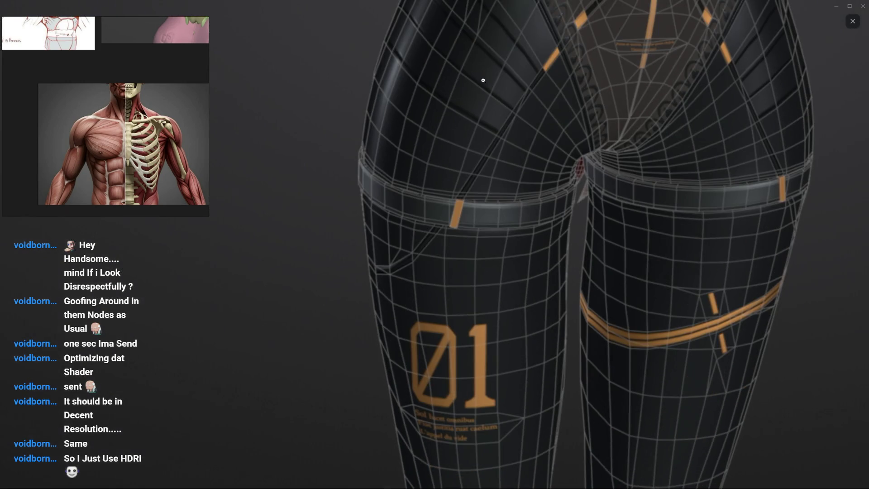
{"action": "mouse_move", "coordinate": [452, 189]}
{"action": "left_mouse_down"}
{"action": "mouse_move", "coordinate": [459, 385]}
{"action": "mouse_move", "coordinate": [471, 82]}
{"action": "left_mouse_up"}
{"action": "middle_click_drag", "start_coordinate": [470, 181], "coordinate": [570, 301]}
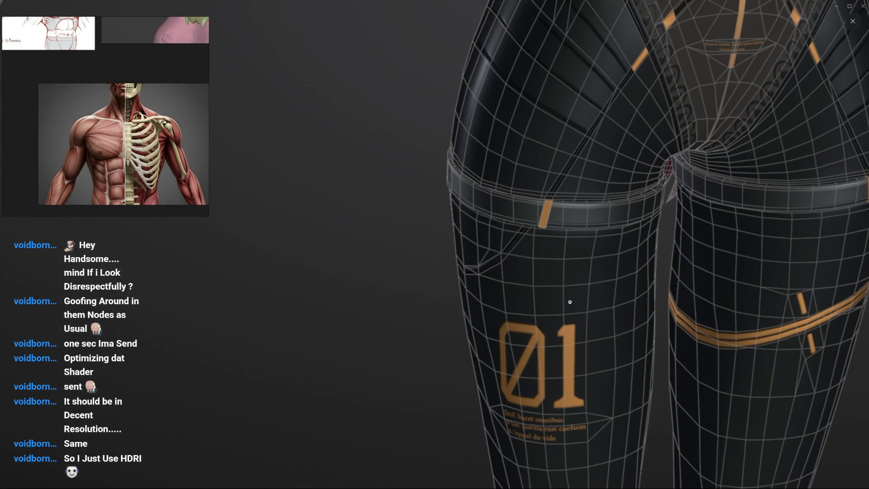
{"action": "scroll", "coordinate": [530, 384], "scroll_direction": "down", "scroll_amount": 5}
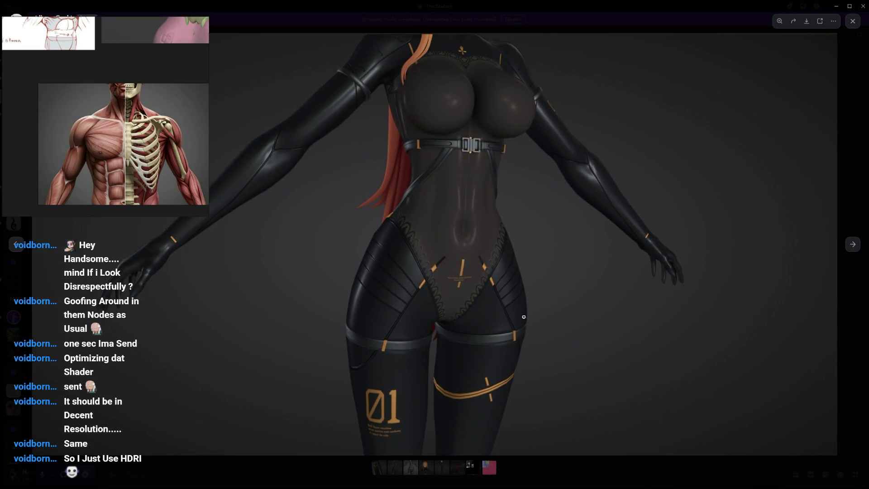
Step: Step through the arm, torso and face close-up renders, inspecting the head and hair
{"action": "key", "text": "Right"}
{"action": "key", "text": "Right"}
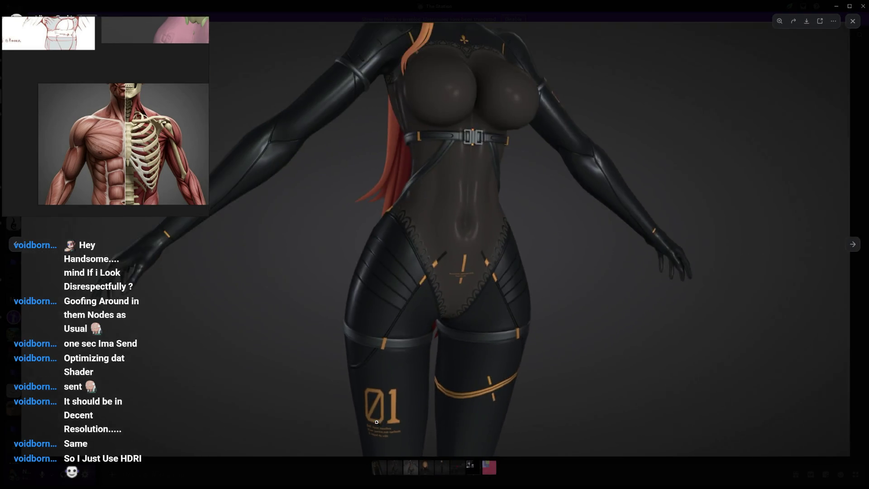
{"action": "key", "text": "Right"}
{"action": "scroll", "coordinate": [495, 382], "scroll_direction": "up", "scroll_amount": 3}
{"action": "scroll", "coordinate": [492, 340], "scroll_direction": "up", "scroll_amount": 2}
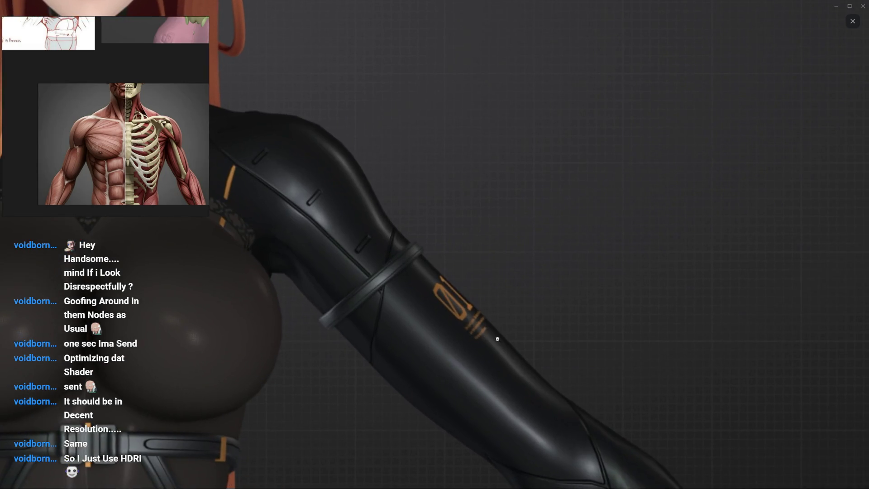
{"action": "left_click_drag", "start_coordinate": [491, 335], "coordinate": [561, 315]}
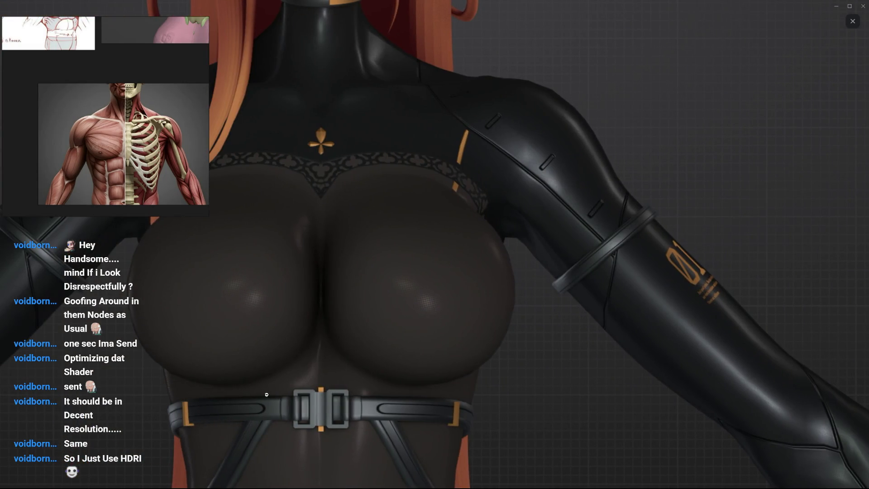
{"action": "key", "text": "Right"}
{"action": "key", "text": "Left"}
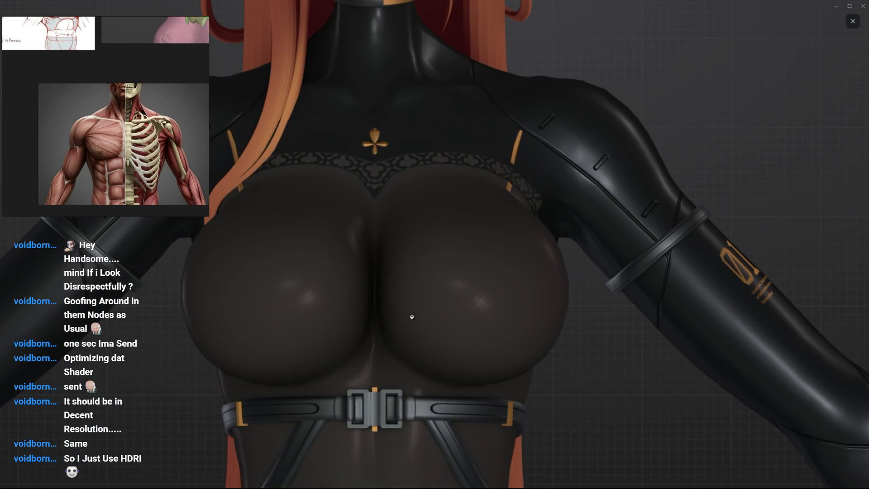
{"action": "key", "text": "Right"}
{"action": "left_click_drag", "start_coordinate": [410, 289], "coordinate": [437, 445]}
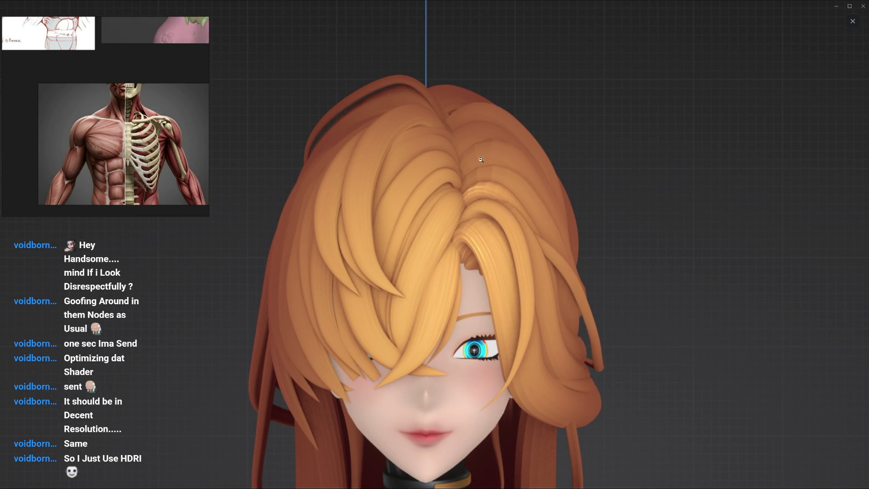
Step: Inspect the middle figure's torso on the three-view sheet, then move to the material node-graph image
{"action": "left_click", "coordinate": [501, 166]}
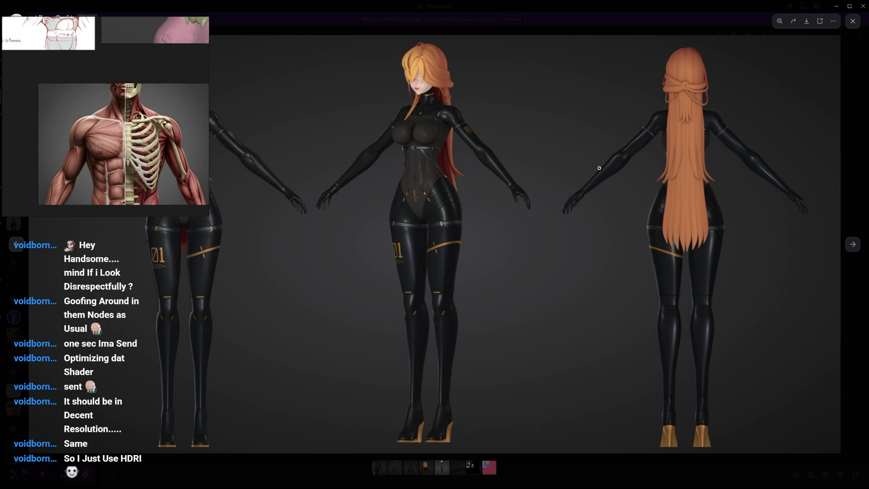
{"action": "left_click", "coordinate": [405, 166]}
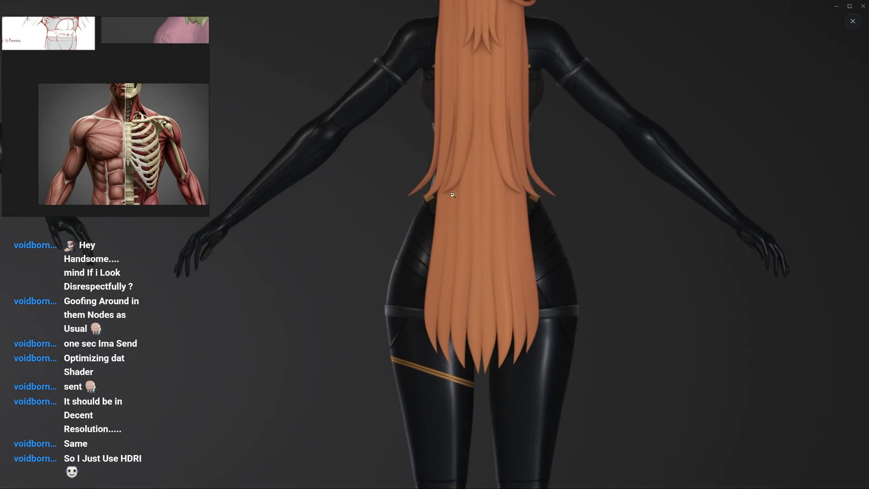
{"action": "scroll", "coordinate": [494, 132], "scroll_direction": "down", "scroll_amount": 3}
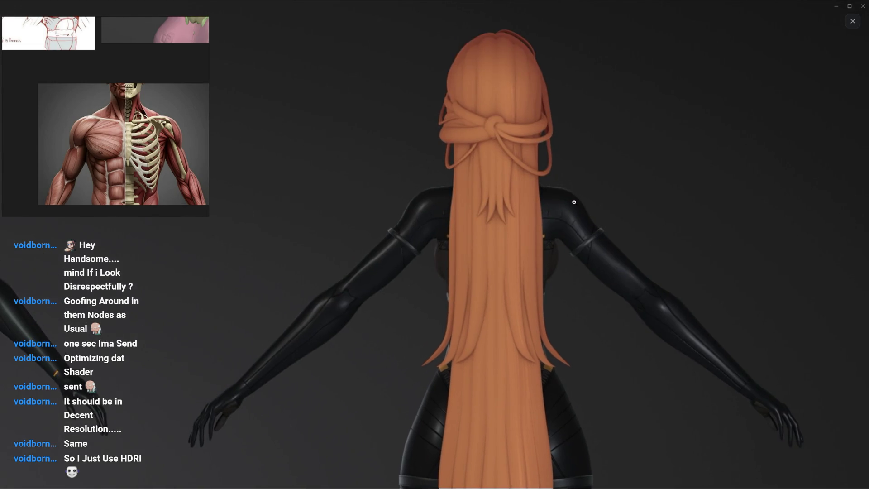
{"action": "scroll", "coordinate": [574, 194], "scroll_direction": "down", "scroll_amount": 3}
{"action": "scroll", "coordinate": [715, 144], "scroll_direction": "up", "scroll_amount": 3}
{"action": "key", "text": "Right"}
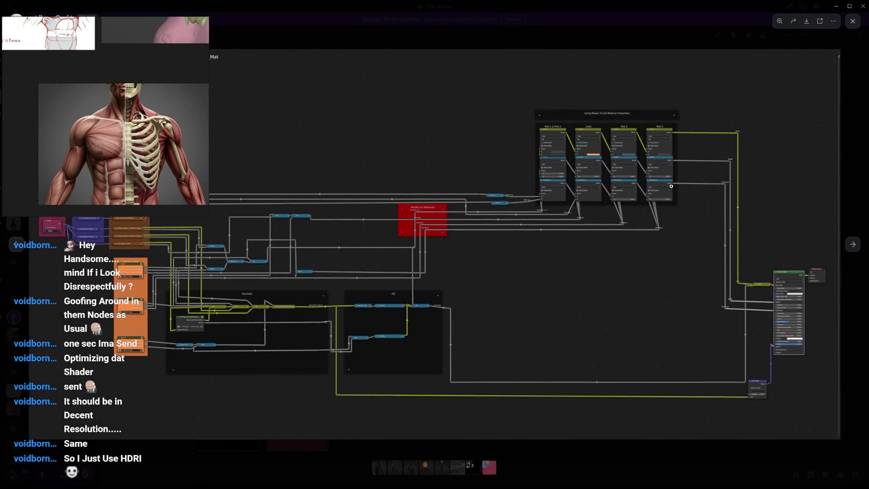
{"action": "scroll", "coordinate": [565, 312], "scroll_direction": "up", "scroll_amount": 3}
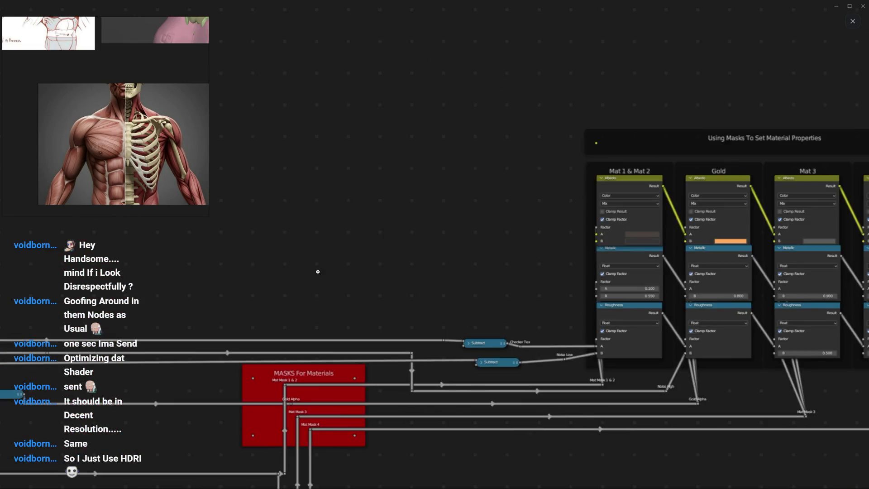
{"action": "mouse_move", "coordinate": [566, 313]}
{"action": "left_mouse_down"}
{"action": "mouse_move", "coordinate": [612, 259]}
{"action": "mouse_move", "coordinate": [598, 315]}
{"action": "left_mouse_up"}
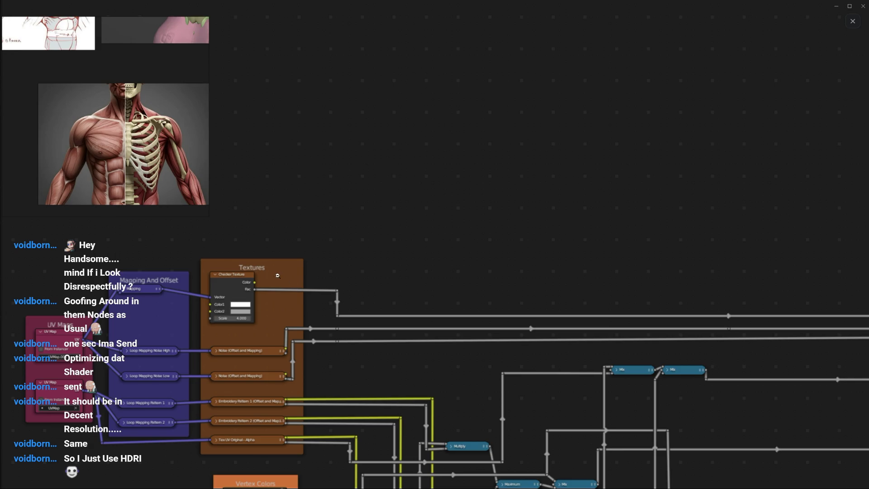
{"action": "left_click_drag", "start_coordinate": [259, 277], "coordinate": [268, 238]}
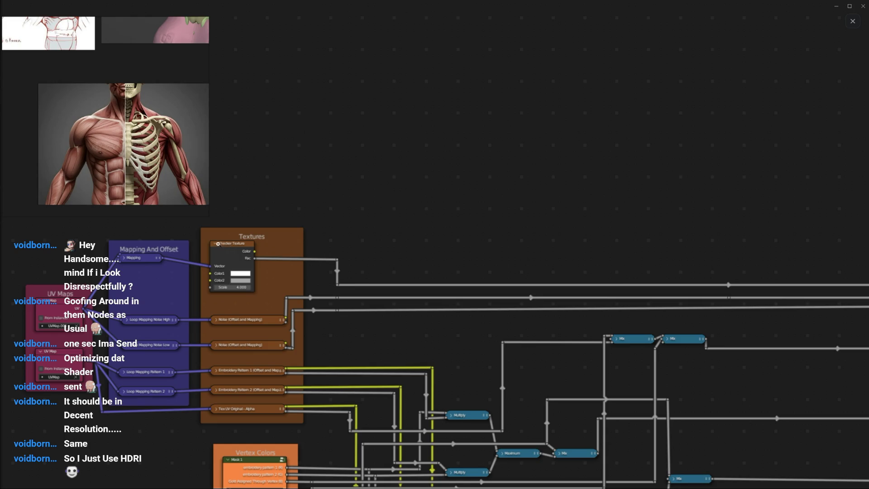
{"action": "scroll", "coordinate": [230, 249], "scroll_direction": "down", "scroll_amount": 3, "text": "shift"}
{"action": "scroll", "coordinate": [224, 250], "scroll_direction": "up", "scroll_amount": 5, "text": "shift"}
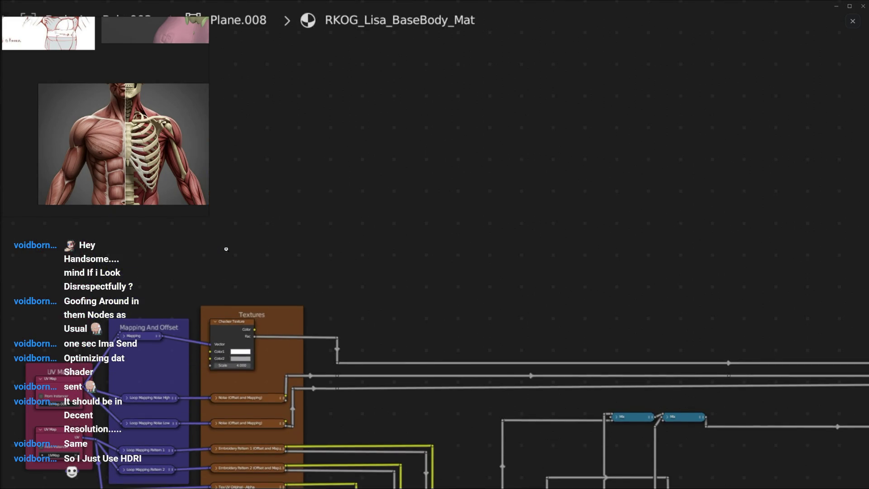
{"action": "scroll", "coordinate": [257, 253], "scroll_direction": "down", "scroll_amount": 2, "text": "shift"}
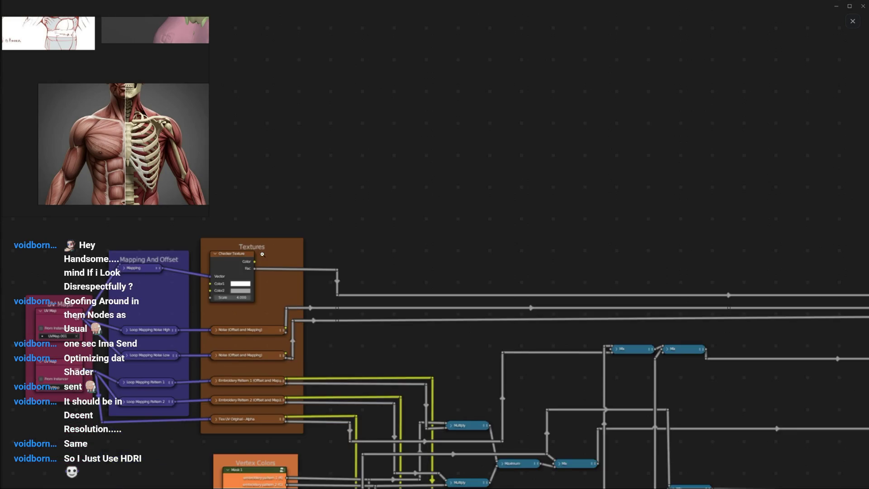
{"action": "scroll", "coordinate": [262, 254], "scroll_direction": "down", "scroll_amount": 2, "text": "shift"}
{"action": "scroll", "coordinate": [284, 341], "scroll_direction": "up", "scroll_amount": 3, "text": "shift"}
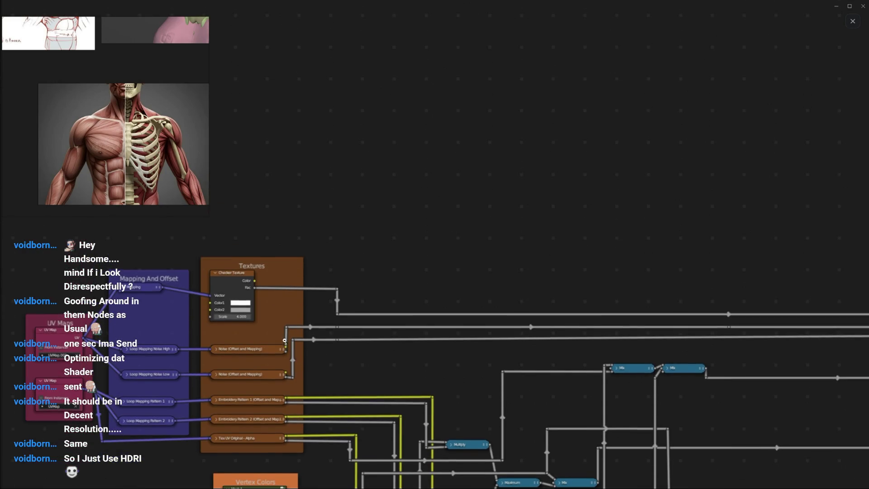
{"action": "scroll", "coordinate": [230, 278], "scroll_direction": "down", "scroll_amount": 1, "text": "shift"}
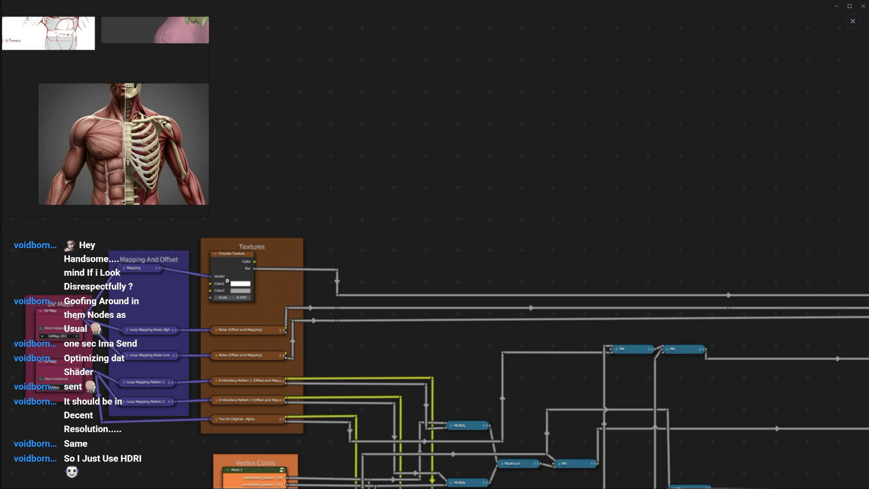
{"action": "scroll", "coordinate": [371, 245], "scroll_direction": "down", "scroll_amount": 2, "text": "shift"}
{"action": "scroll", "coordinate": [399, 309], "scroll_direction": "up", "scroll_amount": 2, "text": "shift"}
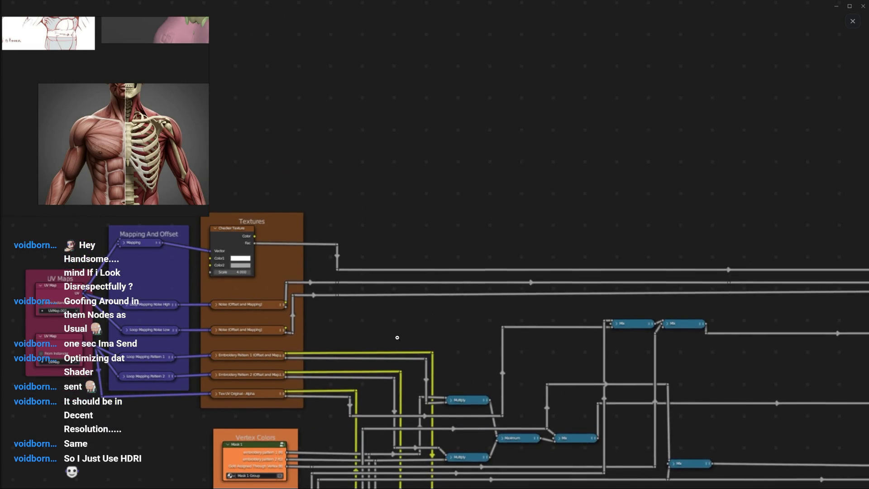
{"action": "scroll", "coordinate": [397, 338], "scroll_direction": "down", "scroll_amount": 5, "text": "shift"}
{"action": "scroll", "coordinate": [273, 324], "scroll_direction": "up", "scroll_amount": 3, "text": "shift"}
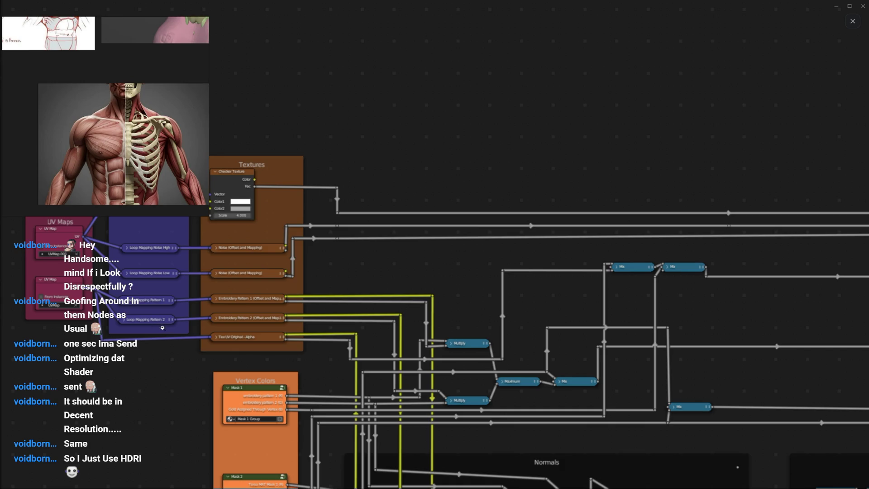
{"action": "scroll", "coordinate": [163, 328], "scroll_direction": "up", "scroll_amount": 2, "text": "shift"}
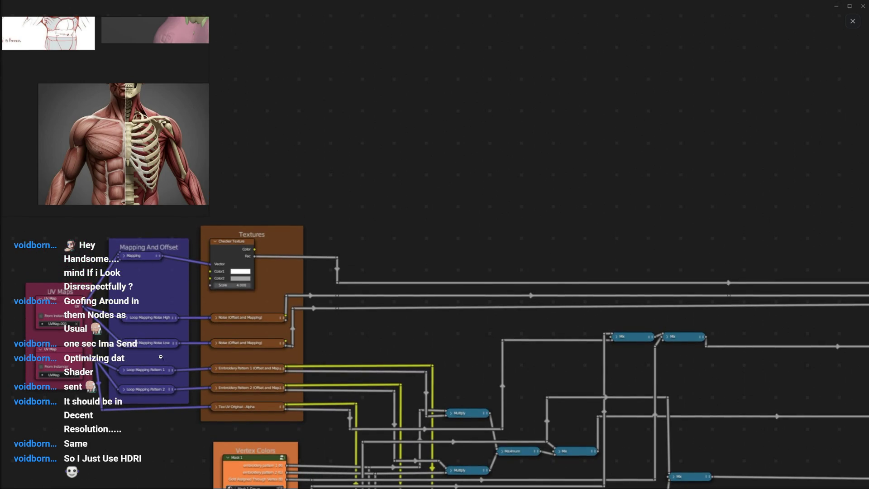
{"action": "scroll", "coordinate": [144, 265], "scroll_direction": "up", "scroll_amount": 1, "text": "shift"}
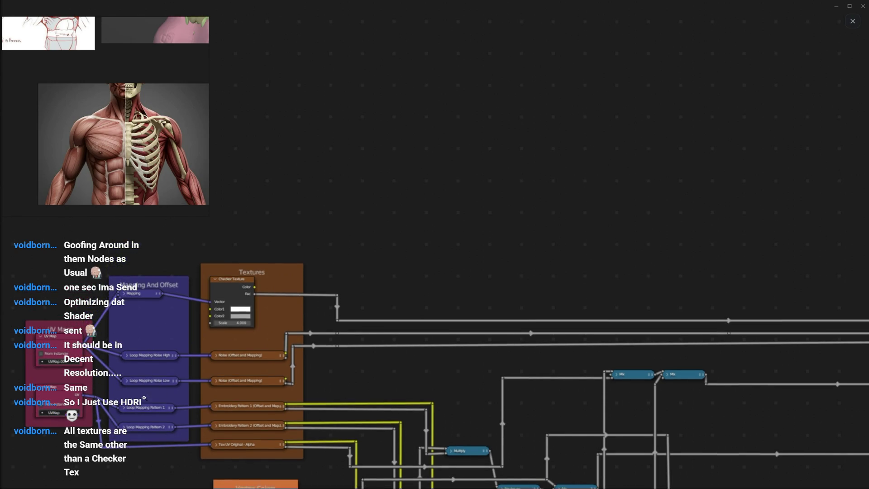
{"action": "scroll", "coordinate": [143, 341], "scroll_direction": "down", "scroll_amount": 1, "text": "shift"}
{"action": "scroll", "coordinate": [204, 346], "scroll_direction": "down", "scroll_amount": 1, "text": "shift"}
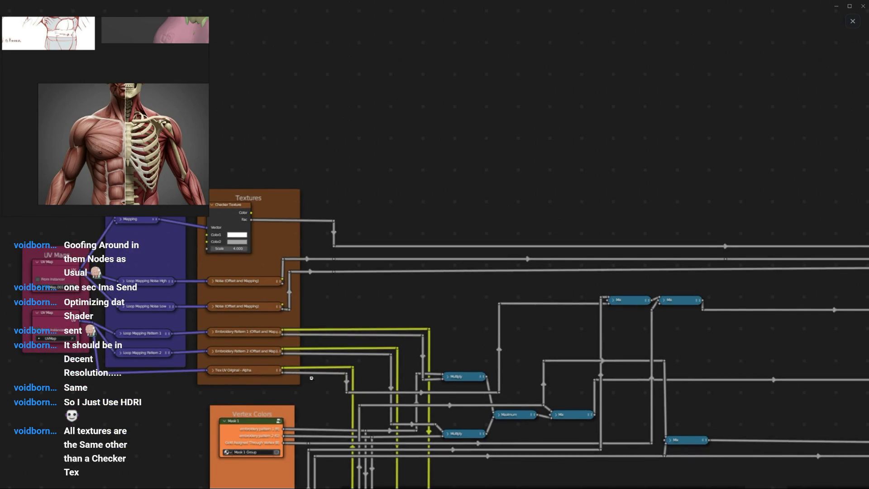
{"action": "scroll", "coordinate": [315, 358], "scroll_direction": "down", "scroll_amount": 1, "text": "shift"}
{"action": "scroll", "coordinate": [315, 358], "scroll_direction": "up", "scroll_amount": 1, "text": "shift"}
{"action": "scroll", "coordinate": [315, 353], "scroll_direction": "up", "scroll_amount": 1, "text": "shift"}
{"action": "scroll", "coordinate": [315, 345], "scroll_direction": "down", "scroll_amount": 1, "text": "shift"}
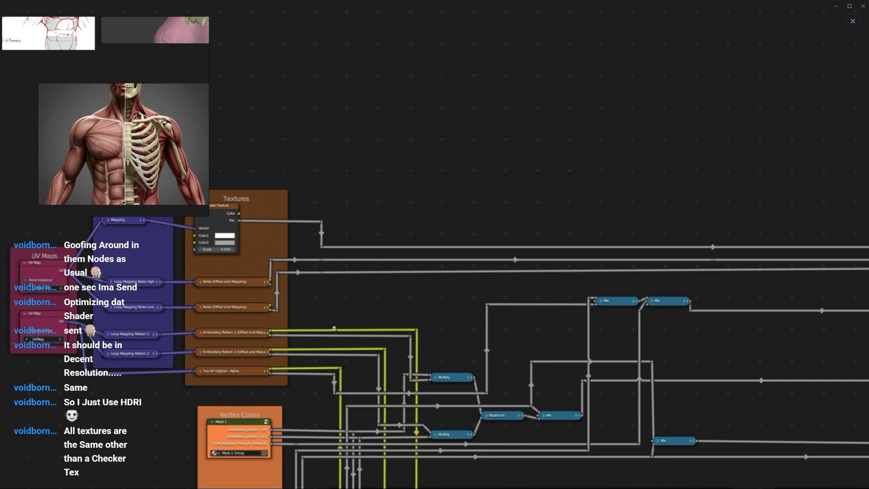
{"action": "scroll", "coordinate": [339, 336], "scroll_direction": "up", "scroll_amount": 1, "text": "shift"}
{"action": "scroll", "coordinate": [350, 342], "scroll_direction": "up", "scroll_amount": 1, "text": "shift"}
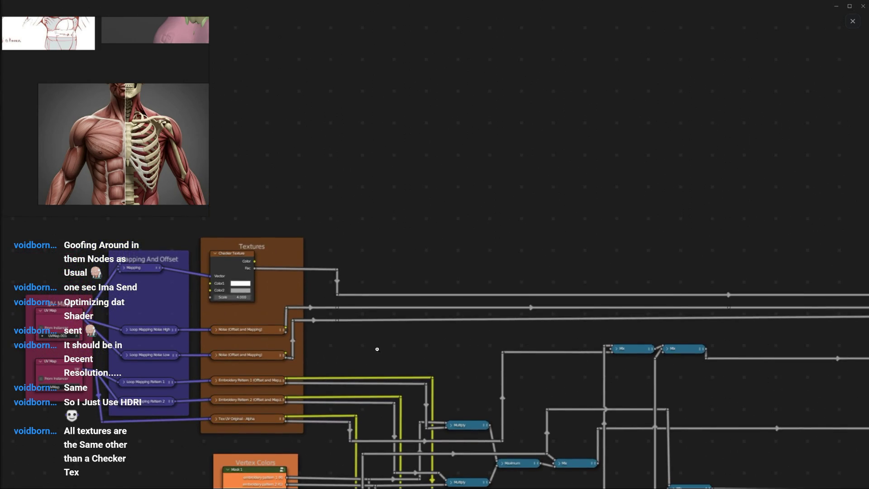
{"action": "scroll", "coordinate": [377, 349], "scroll_direction": "right", "scroll_amount": 3, "text": "ctrl"}
{"action": "scroll", "coordinate": [347, 334], "scroll_direction": "right", "scroll_amount": 5, "text": "ctrl"}
{"action": "scroll", "coordinate": [403, 330], "scroll_direction": "right", "scroll_amount": 5, "text": "ctrl"}
{"action": "scroll", "coordinate": [374, 291], "scroll_direction": "right", "scroll_amount": 3, "text": "ctrl"}
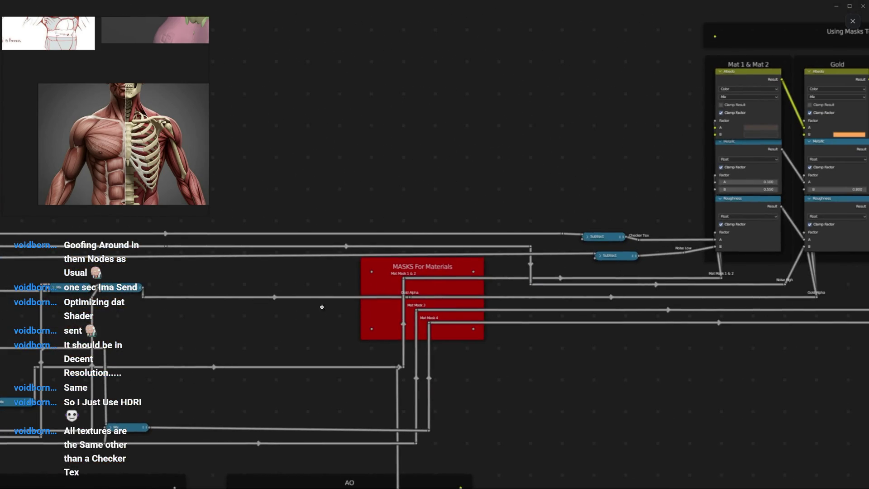
{"action": "scroll", "coordinate": [429, 307], "scroll_direction": "down", "scroll_amount": 2}
{"action": "scroll", "coordinate": [428, 307], "scroll_direction": "down", "scroll_amount": 5}
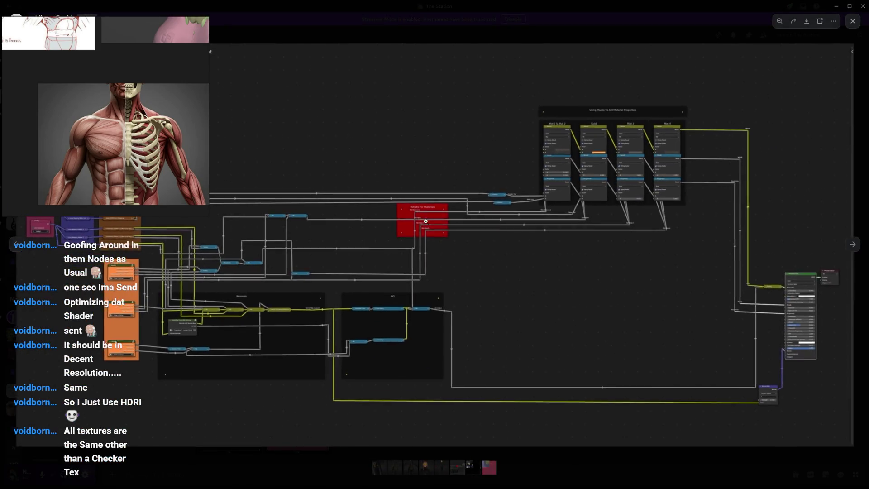
{"action": "scroll", "coordinate": [426, 221], "scroll_direction": "up", "scroll_amount": 3}
{"action": "scroll", "coordinate": [426, 220], "scroll_direction": "down", "scroll_amount": 2}
{"action": "scroll", "coordinate": [426, 220], "scroll_direction": "down", "scroll_amount": 2}
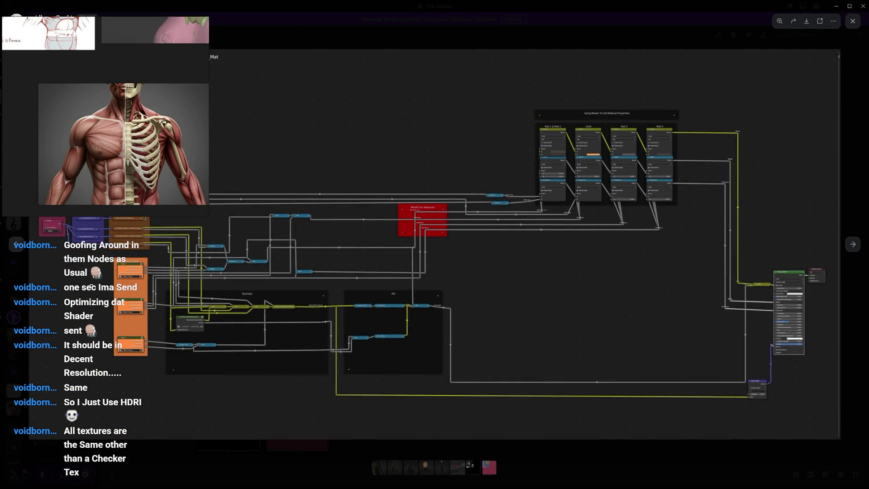
{"action": "scroll", "coordinate": [113, 286], "scroll_direction": "up", "scroll_amount": 3}
{"action": "left_click_drag", "start_coordinate": [113, 286], "coordinate": [189, 264]}
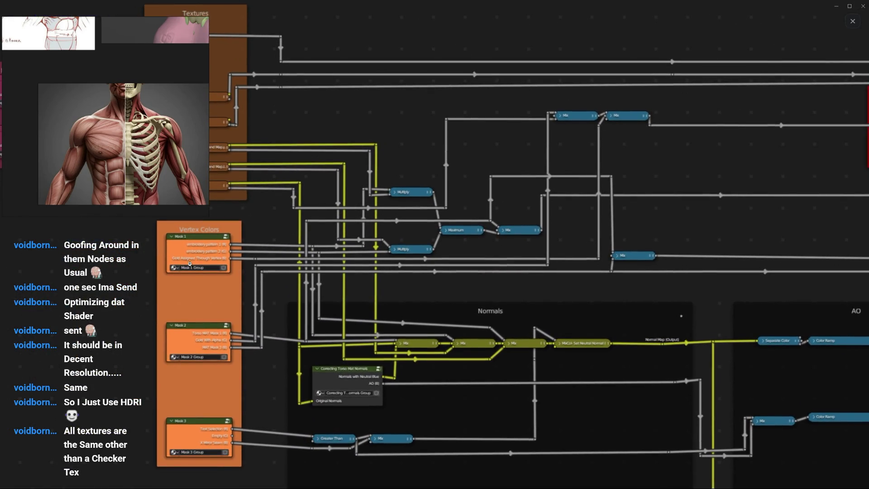
{"action": "left_click_drag", "start_coordinate": [220, 287], "coordinate": [3, 204]}
{"action": "mouse_move", "coordinate": [563, 316]}
{"action": "left_mouse_down"}
{"action": "mouse_move", "coordinate": [201, 296]}
{"action": "mouse_move", "coordinate": [201, 253]}
{"action": "left_mouse_up"}
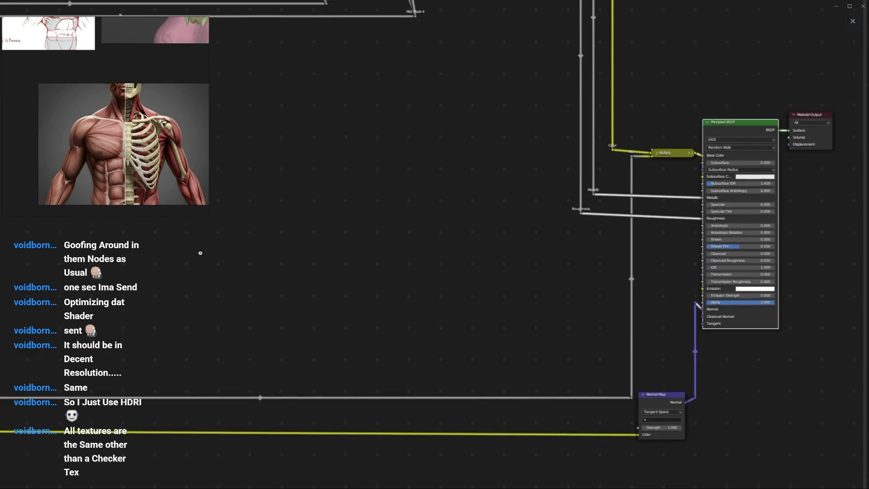
{"action": "mouse_move", "coordinate": [271, 257]}
{"action": "middle_mouse_down"}
{"action": "mouse_move", "coordinate": [330, 221]}
{"action": "mouse_move", "coordinate": [370, 371]}
{"action": "mouse_move", "coordinate": [452, 304]}
{"action": "mouse_move", "coordinate": [365, 301]}
{"action": "middle_mouse_up"}
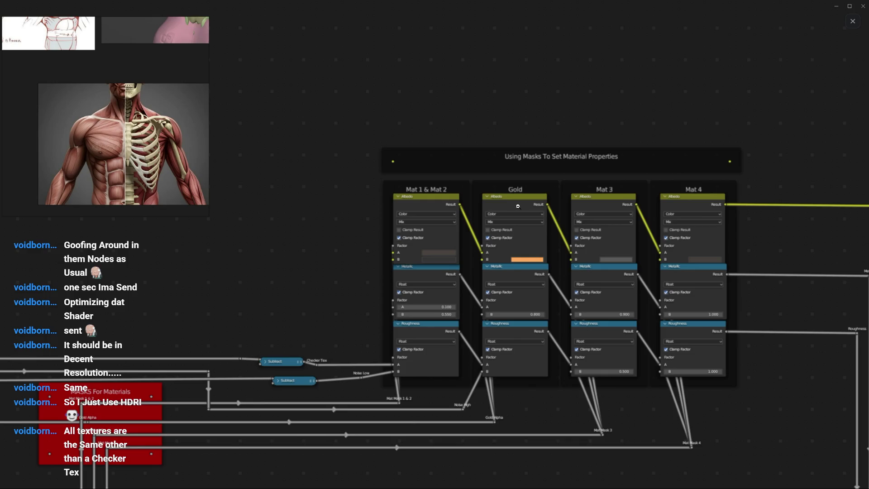
Step: Flip between the character render's thigh and the node graph's material and Gold nodes
{"action": "left_click", "coordinate": [542, 245]}
{"action": "key", "text": "Right"}
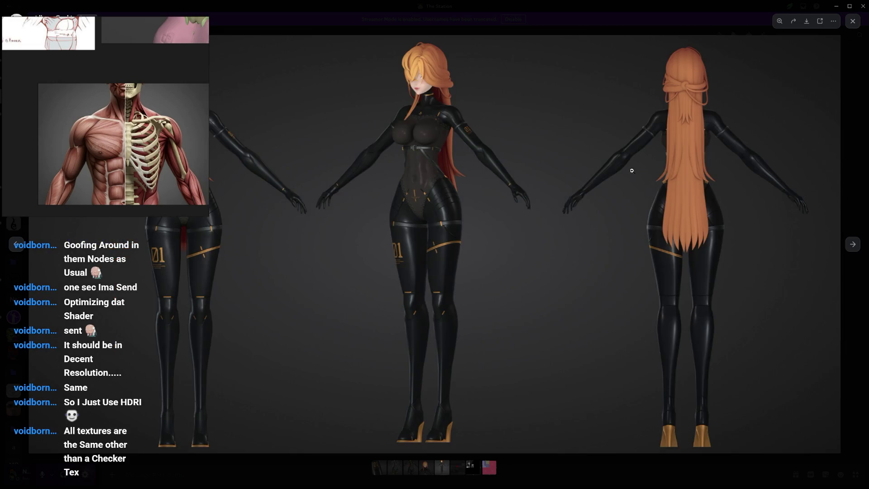
{"action": "left_click", "coordinate": [459, 242]}
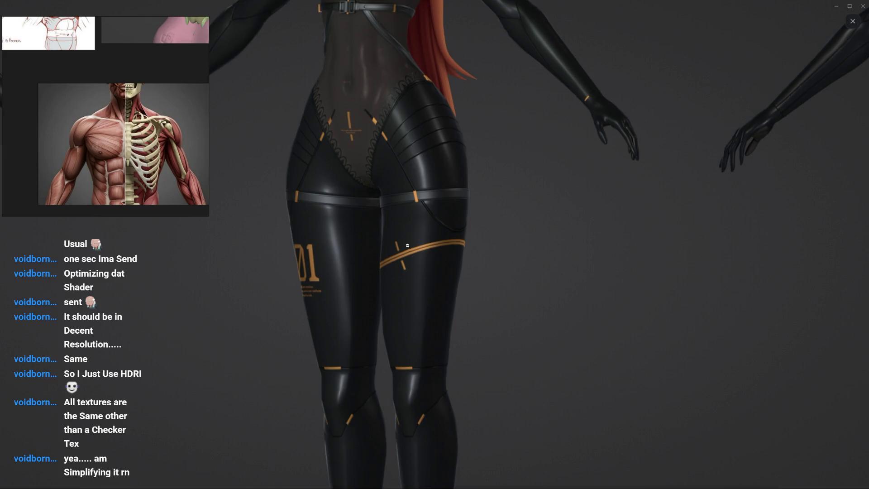
{"action": "key", "text": "Right"}
{"action": "left_click", "coordinate": [548, 198]}
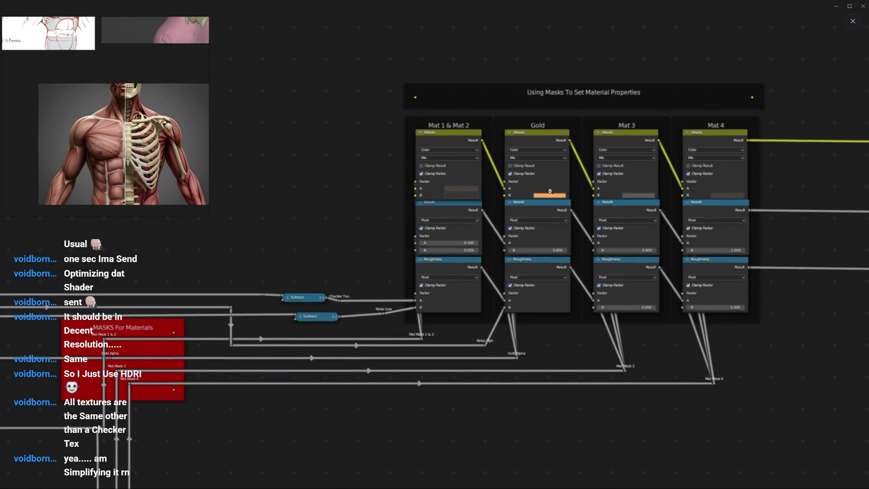
{"action": "key", "text": "Left"}
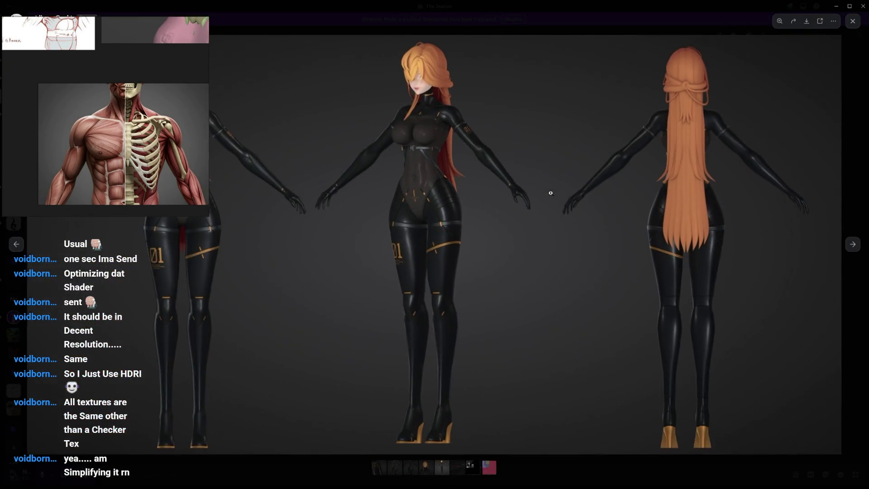
{"action": "key", "text": "Right"}
{"action": "left_click", "coordinate": [594, 161]}
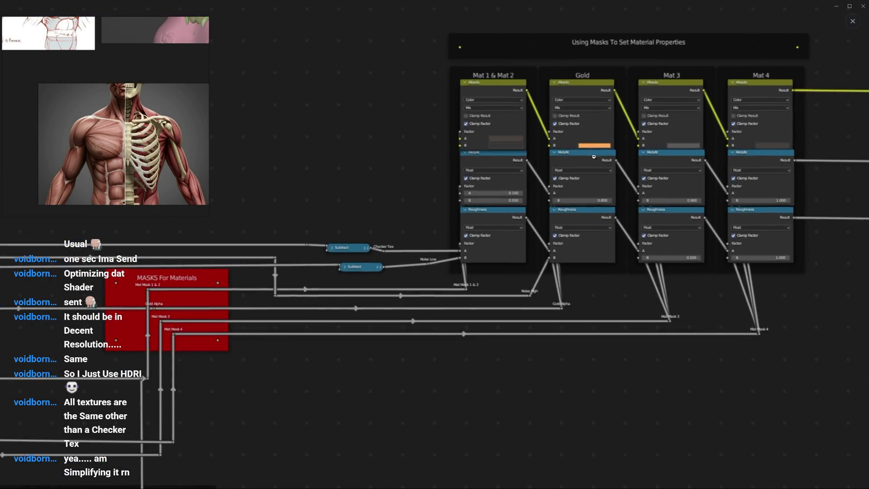
Step: Inspect the node graph toward the shader output, compare with the render, then advance to the texture atlas
{"action": "key", "text": "Left"}
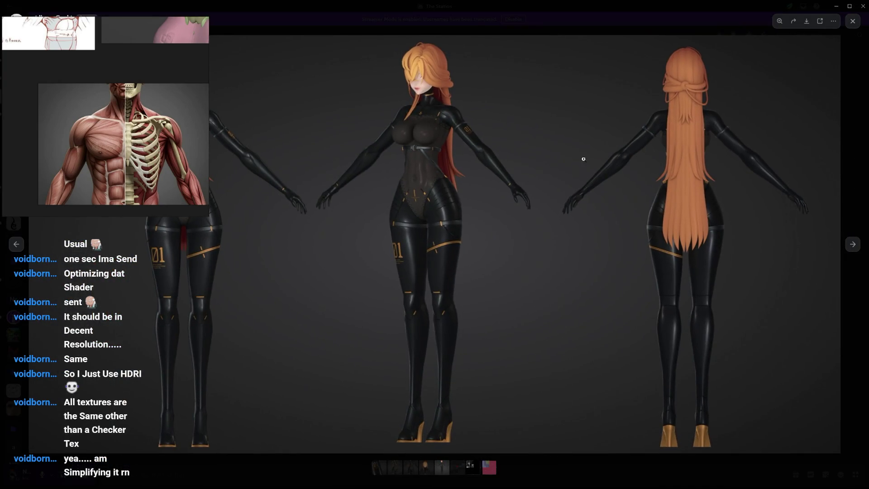
{"action": "key", "text": "Right"}
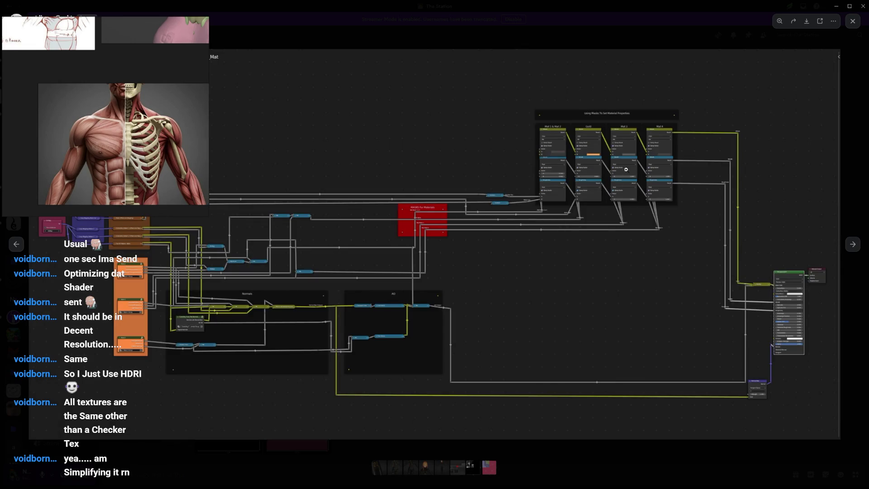
{"action": "left_click", "coordinate": [558, 224]}
{"action": "left_click_drag", "start_coordinate": [581, 150], "coordinate": [535, 201]}
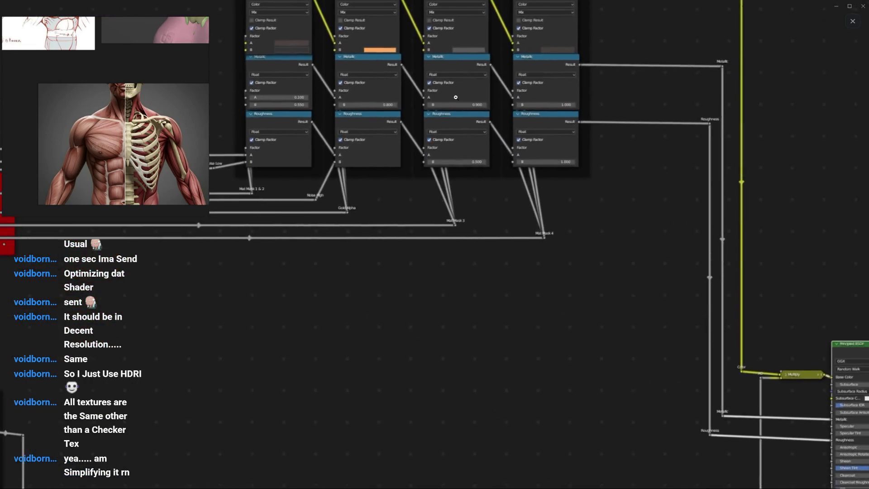
{"action": "left_click", "coordinate": [470, 160]}
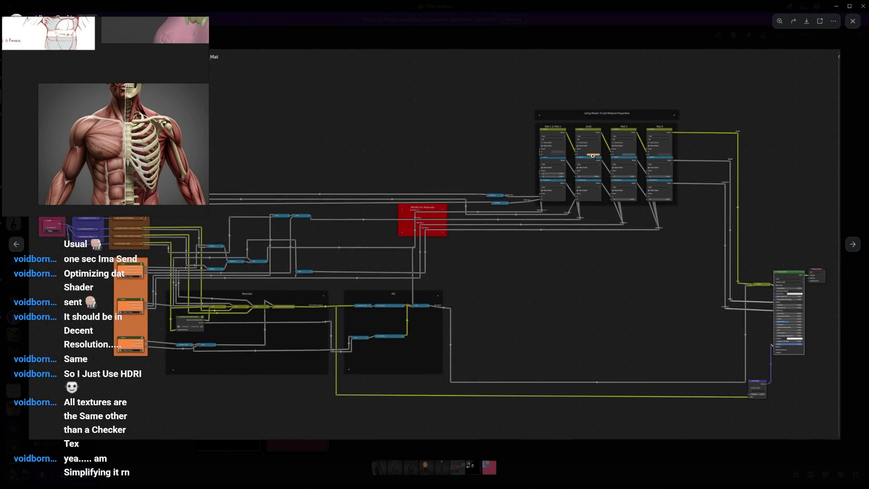
{"action": "left_click", "coordinate": [614, 203]}
{"action": "scroll", "coordinate": [613, 203], "scroll_direction": "down", "scroll_amount": 1}
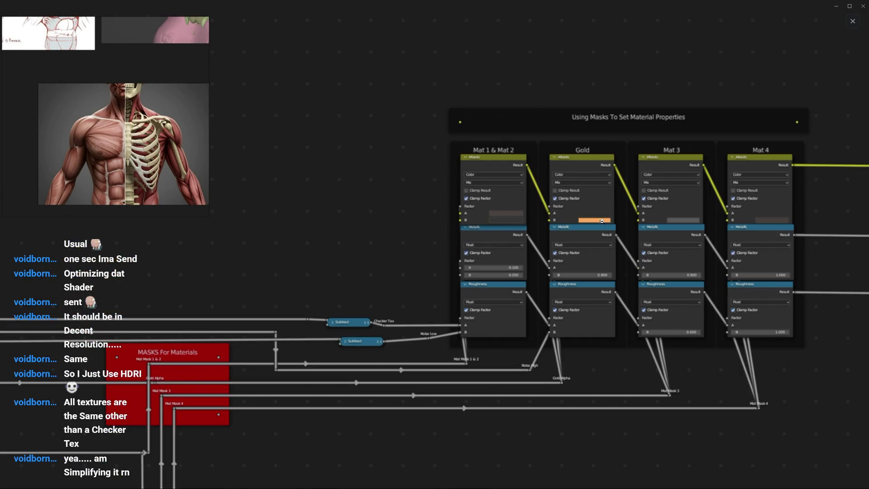
{"action": "key", "text": "Left"}
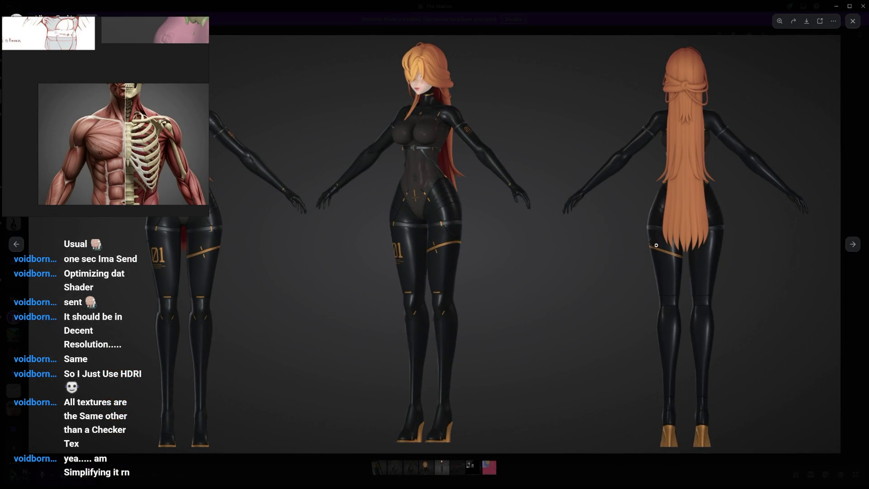
{"action": "key", "text": "Right"}
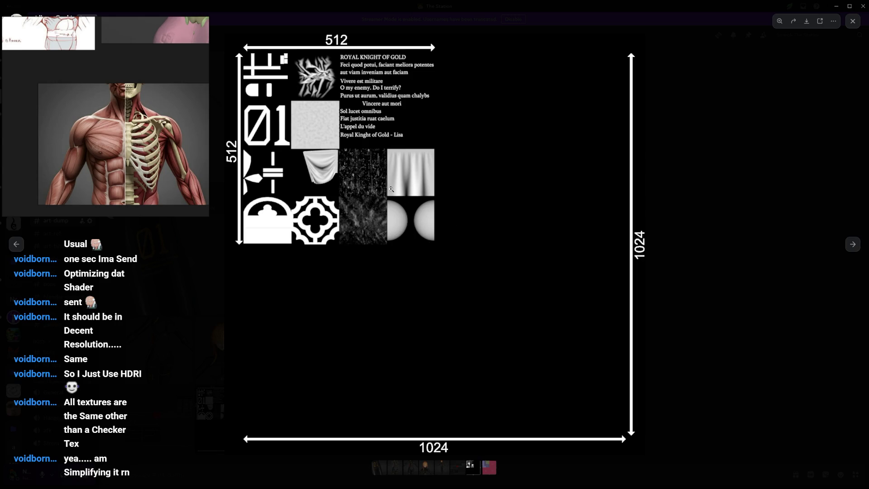
Step: Zoom over the texture atlas's lettering and upper tiles, then step back to the three-view render
{"action": "left_click", "coordinate": [339, 76]}
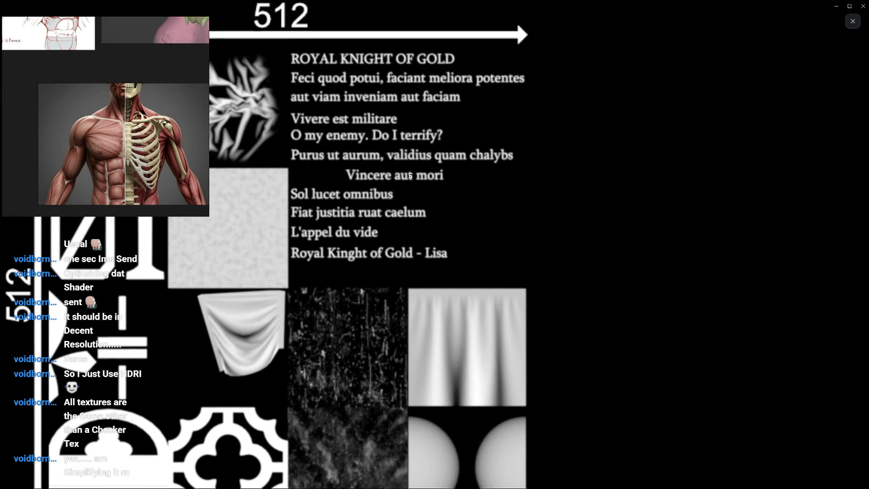
{"action": "left_click", "coordinate": [410, 174]}
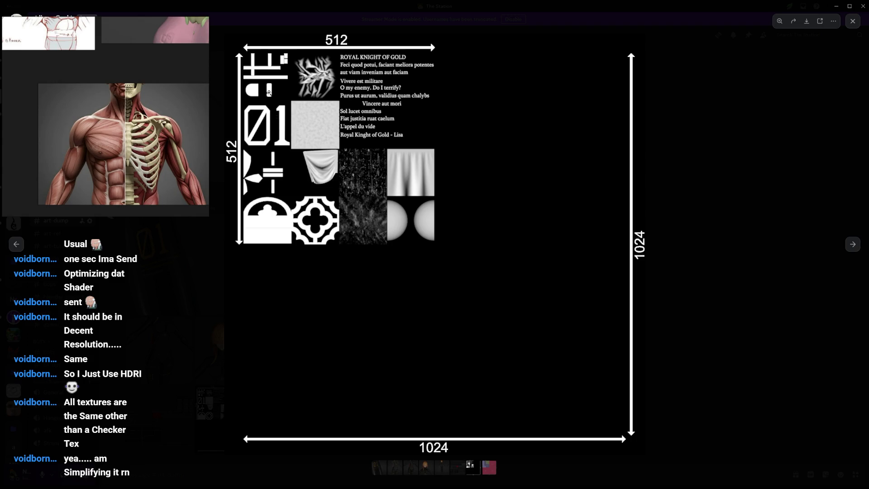
{"action": "left_click", "coordinate": [310, 68]}
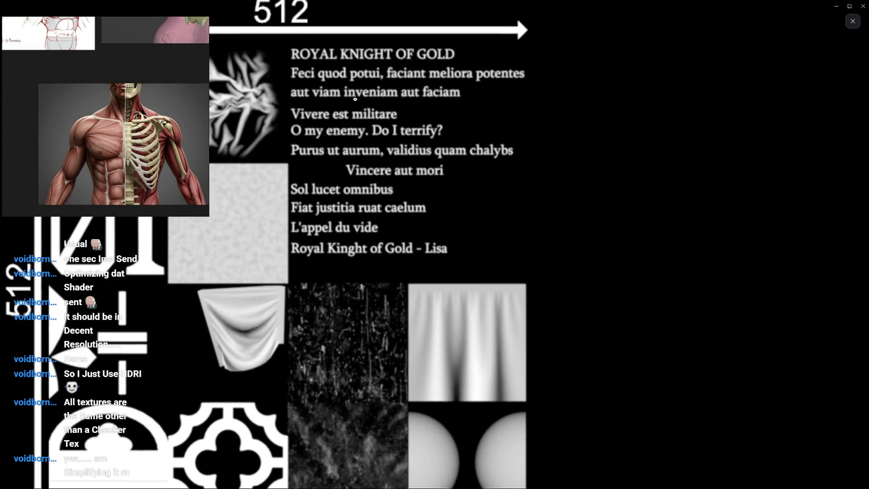
{"action": "left_click", "coordinate": [315, 90]}
{"action": "left_click", "coordinate": [316, 78]}
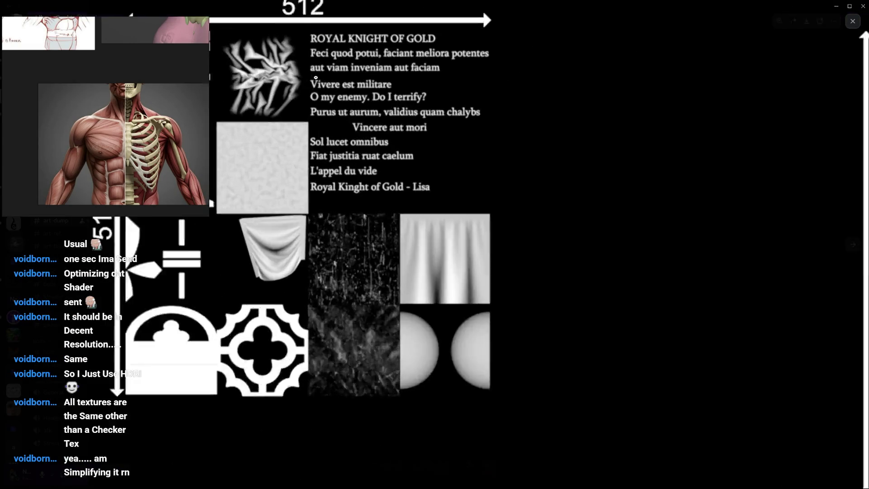
{"action": "key", "text": "Left"}
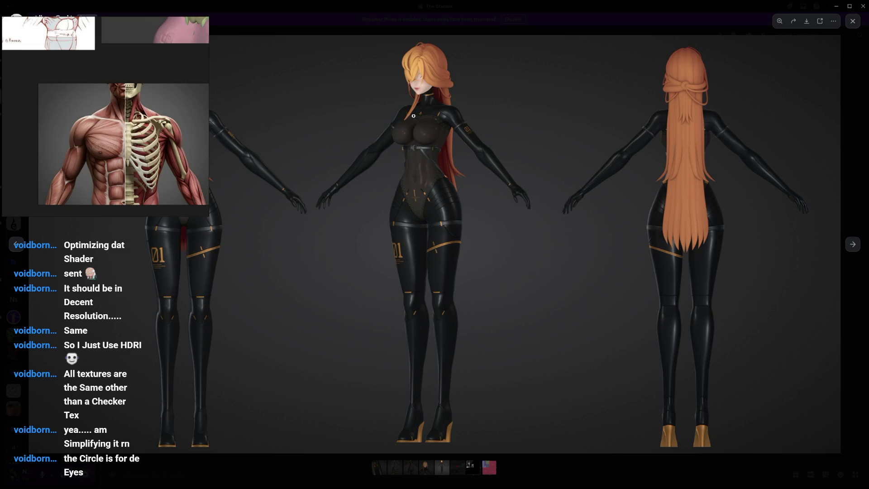
Step: Return to the texture atlas and inspect its tiles up close
{"action": "key", "text": "Left"}
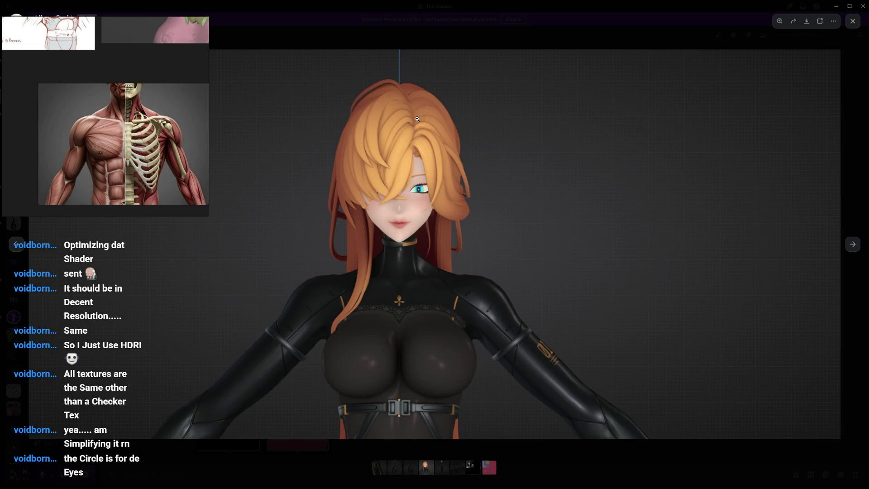
{"action": "key", "text": "Right"}
{"action": "key", "text": "Right"}
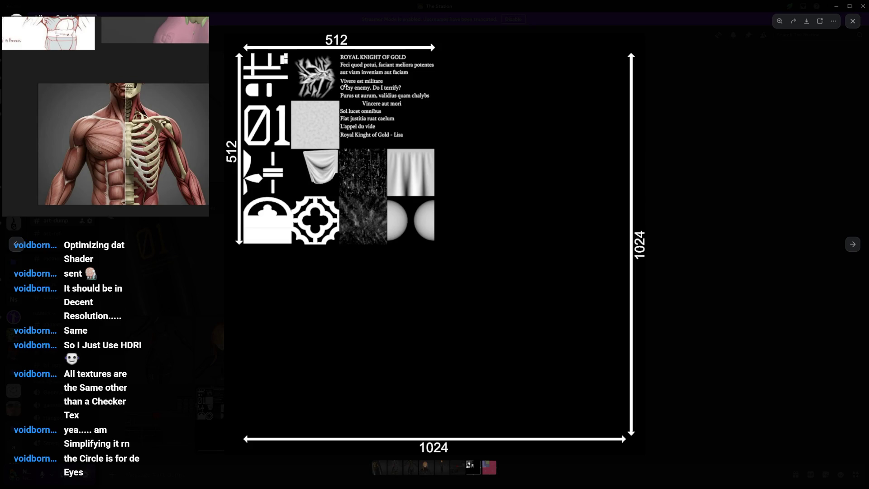
{"action": "left_click", "coordinate": [320, 70]}
{"action": "scroll", "coordinate": [490, 185], "scroll_direction": "up", "scroll_amount": 1}
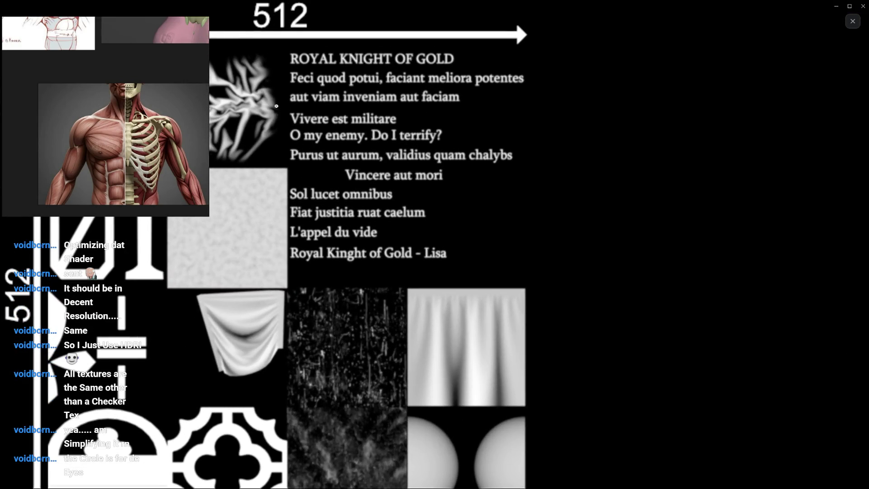
{"action": "left_click", "coordinate": [277, 105]}
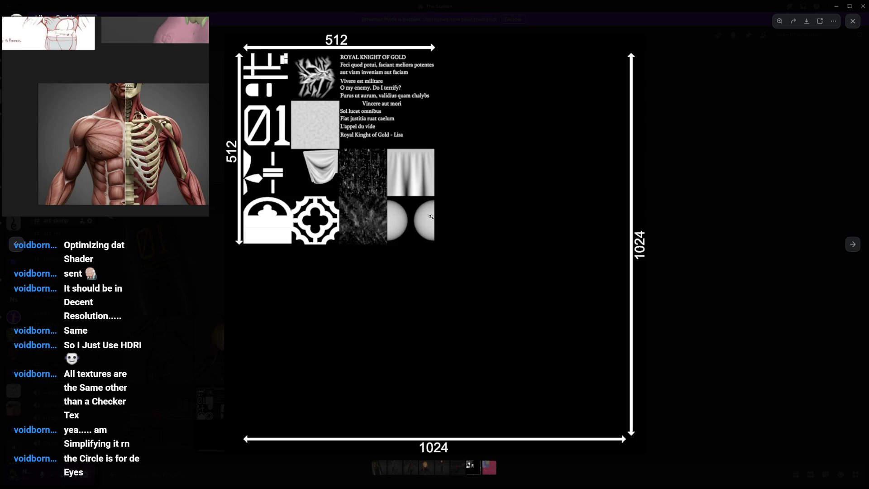
{"action": "left_click", "coordinate": [400, 223]}
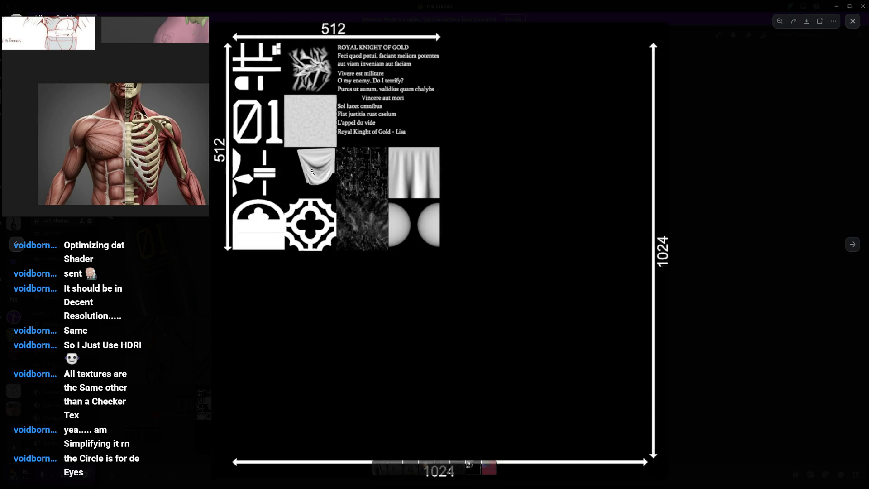
Step: Flip through the full-body and close-up renders, comparing the rendered and wireframe torso
{"action": "key", "text": "Right"}
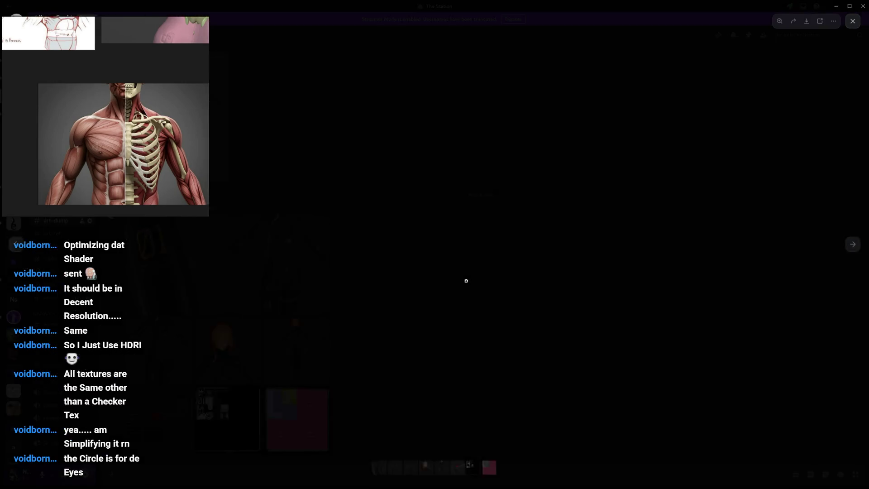
{"action": "key", "text": "Left"}
{"action": "key", "text": "Right"}
{"action": "key", "text": "Left"}
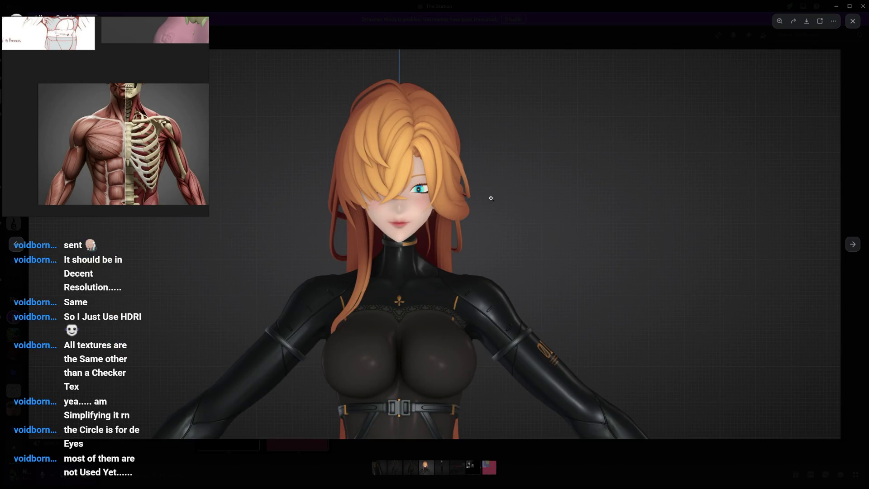
{"action": "key", "text": "Left"}
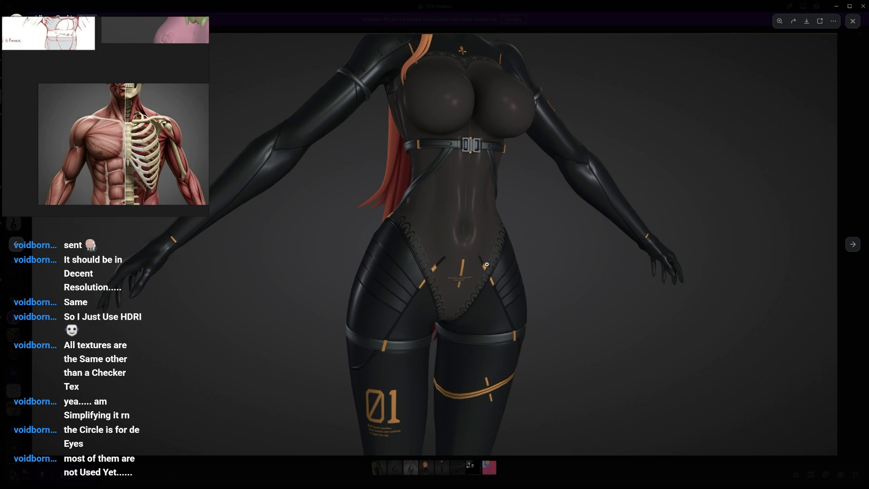
{"action": "key", "text": "Left"}
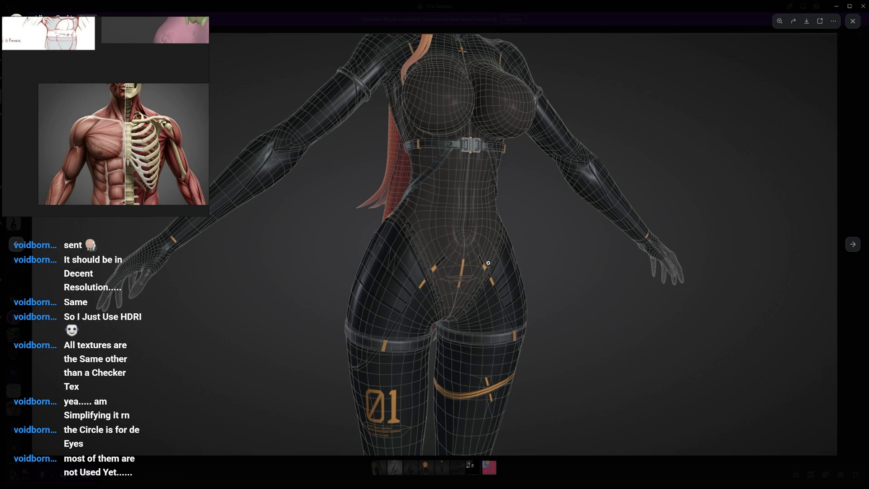
{"action": "key", "text": "Right"}
{"action": "key", "text": "Left"}
{"action": "key", "text": "Right"}
{"action": "key", "text": "Right"}
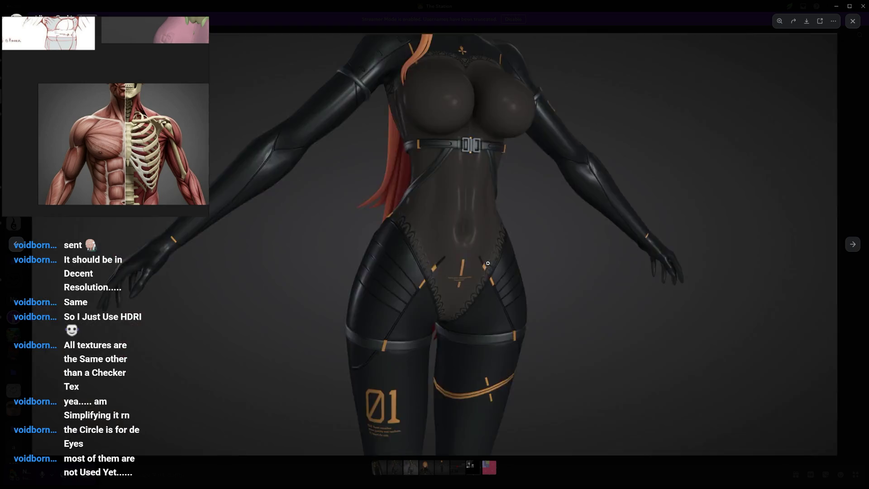
{"action": "key", "text": "Right"}
{"action": "key", "text": "Right"}
{"action": "key", "text": "Right"}
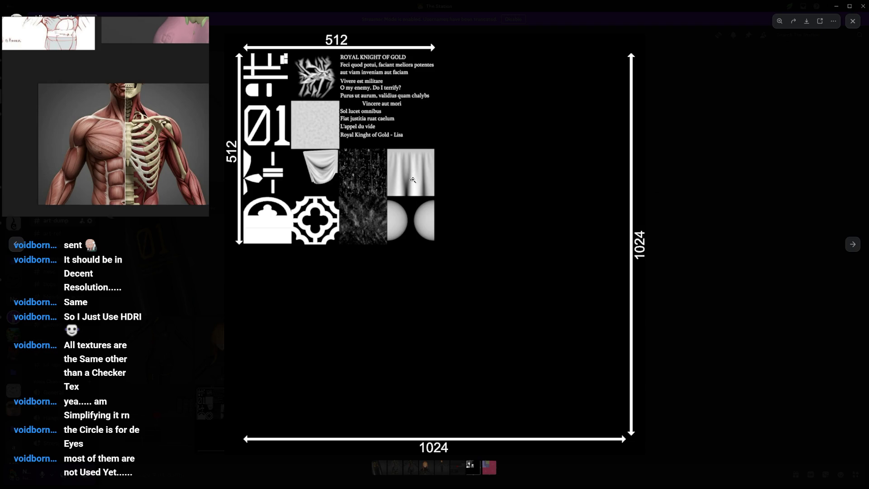
Step: Check the atlas's cloth tile, close the image preview and shrink Discord down over Blender
{"action": "left_click", "coordinate": [411, 180]}
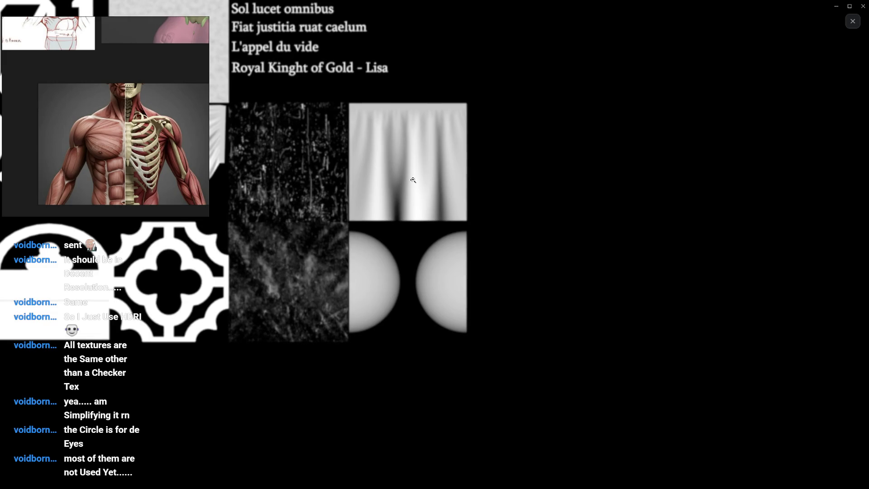
{"action": "left_click", "coordinate": [412, 181]}
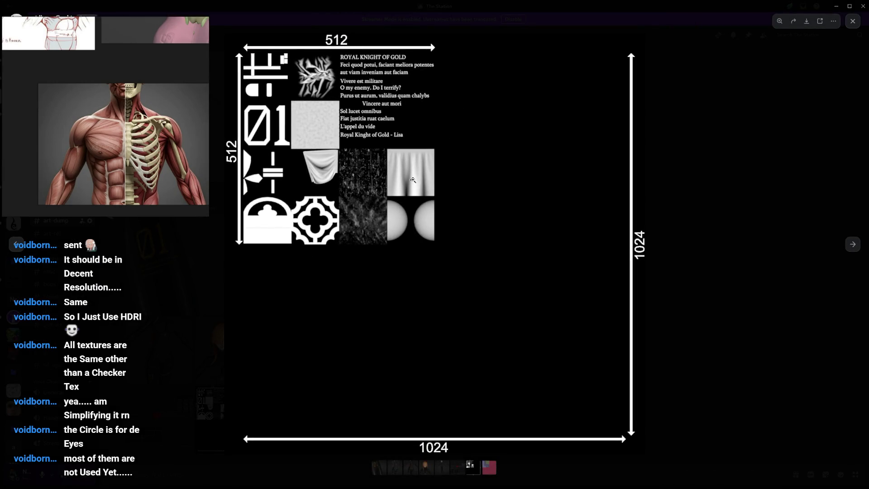
{"action": "key", "text": "Escape"}
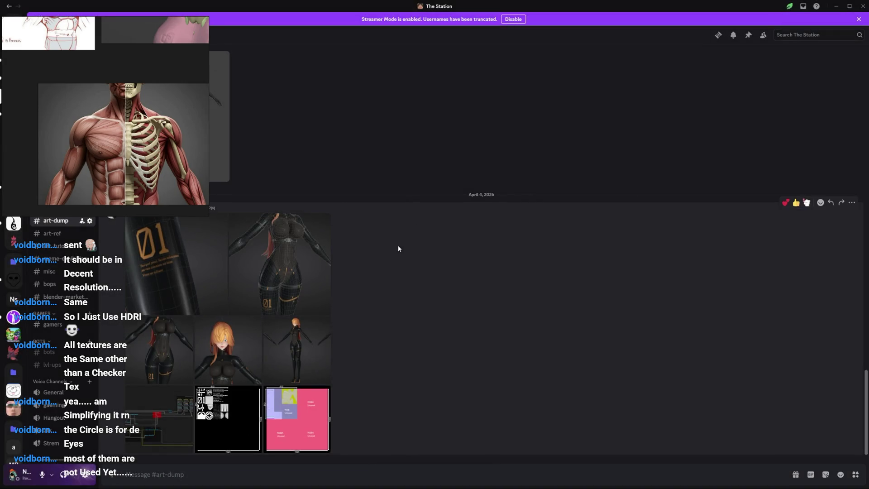
{"action": "mouse_move", "coordinate": [313, 6]}
{"action": "left_mouse_down"}
{"action": "mouse_move", "coordinate": [346, 55]}
{"action": "mouse_move", "coordinate": [866, 30]}
{"action": "left_mouse_up"}
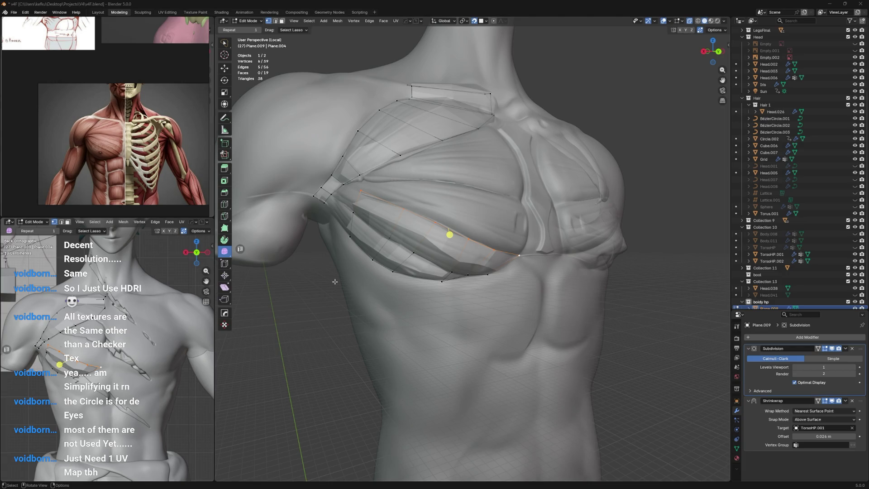
Step: Undo a stray vertex slide, then nudge the first chest-strip vertices onto the chest surface
{"action": "middle_click_drag", "start_coordinate": [419, 232], "coordinate": [448, 234]}
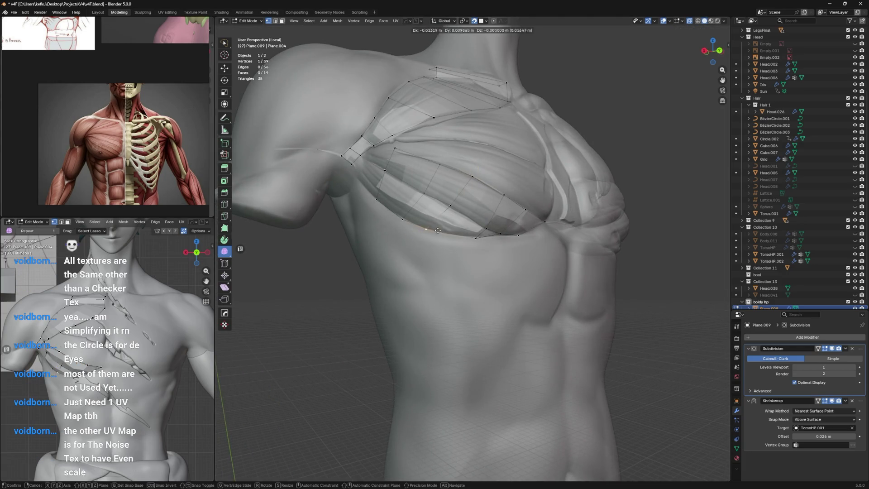
{"action": "left_click", "coordinate": [449, 234]}
{"action": "key", "text": "ctrl+z"}
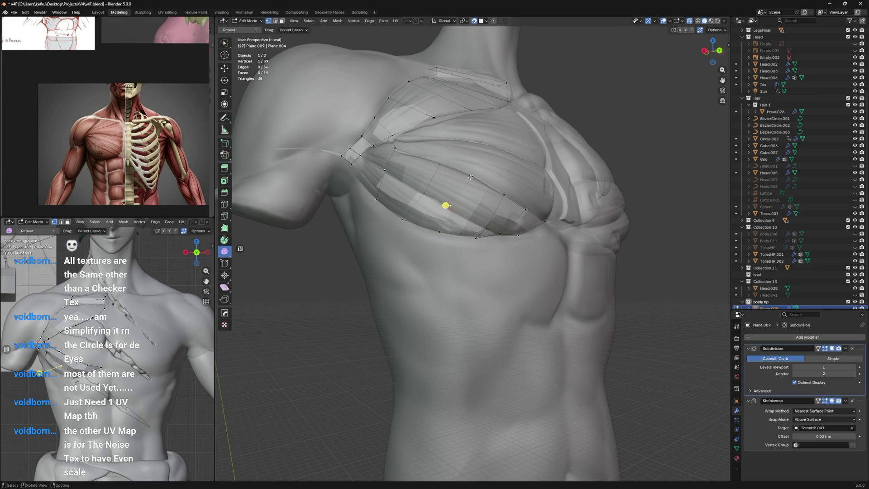
{"action": "middle_click_drag", "start_coordinate": [473, 183], "coordinate": [485, 204]}
{"action": "key", "text": "g"}
{"action": "left_click", "coordinate": [485, 206]}
{"action": "key", "text": "g"}
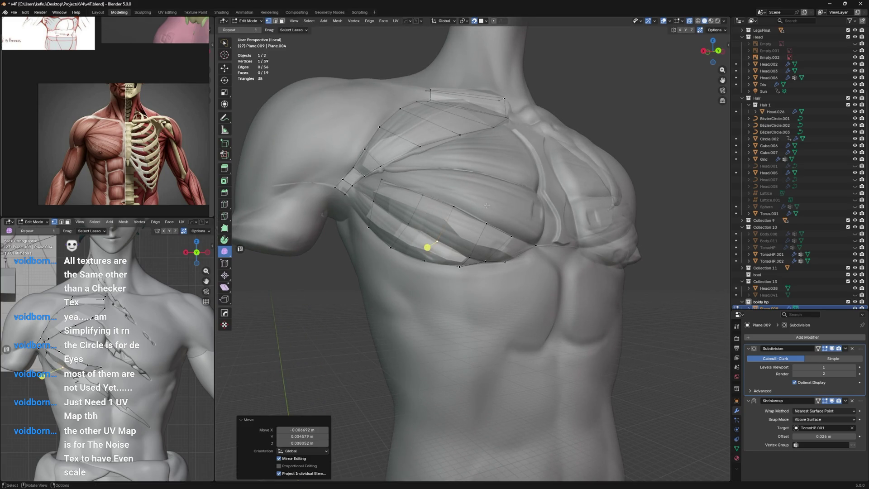
{"action": "key", "text": "g"}
{"action": "left_click", "coordinate": [468, 206]}
{"action": "middle_click_drag", "start_coordinate": [467, 210], "coordinate": [468, 231]}
{"action": "key", "text": "g"}
{"action": "left_click", "coordinate": [468, 234]}
Step: Reposition the lower strip vertices down onto the pectoral, checking from side and front views
{"action": "key", "text": "g"}
{"action": "key", "text": "g"}
{"action": "left_click", "coordinate": [468, 234]}
{"action": "middle_click_drag", "start_coordinate": [468, 235], "coordinate": [462, 255]}
{"action": "key", "text": "g"}
{"action": "key", "text": "g"}
{"action": "left_click", "coordinate": [443, 291]}
{"action": "key", "text": "g"}
{"action": "left_click", "coordinate": [442, 292]}
{"action": "key", "text": "g"}
{"action": "left_click", "coordinate": [448, 287]}
{"action": "key", "text": "g"}
{"action": "left_click", "coordinate": [467, 257]}
{"action": "middle_click_drag", "start_coordinate": [466, 257], "coordinate": [460, 296]}
{"action": "key", "text": "g"}
{"action": "key", "text": "g"}
{"action": "left_click", "coordinate": [469, 254]}
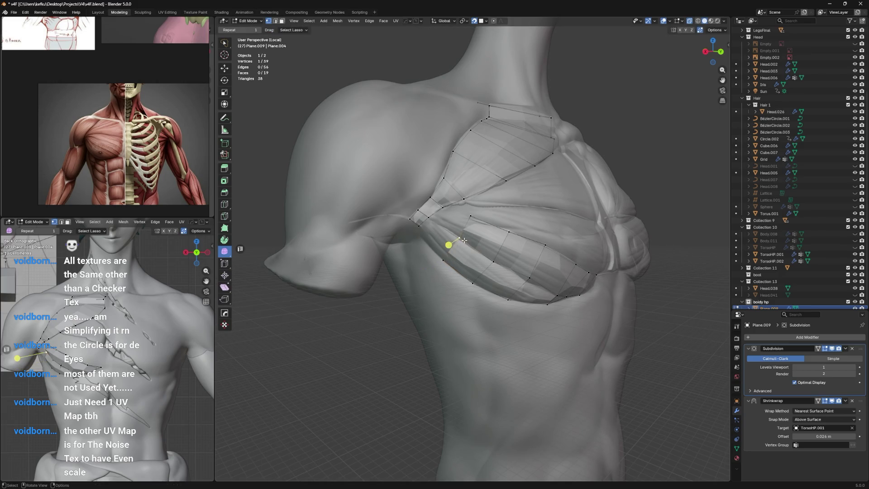
{"action": "mouse_move", "coordinate": [474, 225]}
{"action": "middle_mouse_down"}
{"action": "mouse_move", "coordinate": [456, 250]}
{"action": "mouse_move", "coordinate": [514, 233]}
{"action": "mouse_move", "coordinate": [501, 243]}
{"action": "middle_mouse_up"}
{"action": "key", "text": "g"}
{"action": "left_click", "coordinate": [457, 243]}
Step: Extrude the selected edge chain into a new face row, scale it and seat its vertices on the chest
{"action": "key", "text": "e"}
{"action": "left_click", "coordinate": [486, 239]}
{"action": "key", "text": "s"}
{"action": "left_click", "coordinate": [468, 244]}
{"action": "key", "text": "g"}
{"action": "left_click", "coordinate": [458, 248]}
{"action": "key", "text": "g"}
{"action": "left_click", "coordinate": [464, 239]}
{"action": "key", "text": "g"}
{"action": "left_click", "coordinate": [468, 238]}
{"action": "key", "text": "g"}
{"action": "left_click", "coordinate": [486, 217]}
Step: Shift the neighbouring vertices of the new row so the strip follows the chest curvature
{"action": "left_click", "coordinate": [475, 202], "text": "shift"}
{"action": "key", "text": "g"}
{"action": "left_click", "coordinate": [476, 230]}
{"action": "key", "text": "g"}
{"action": "middle_click_drag", "start_coordinate": [483, 228], "coordinate": [405, 243]}
{"action": "key", "text": "a"}
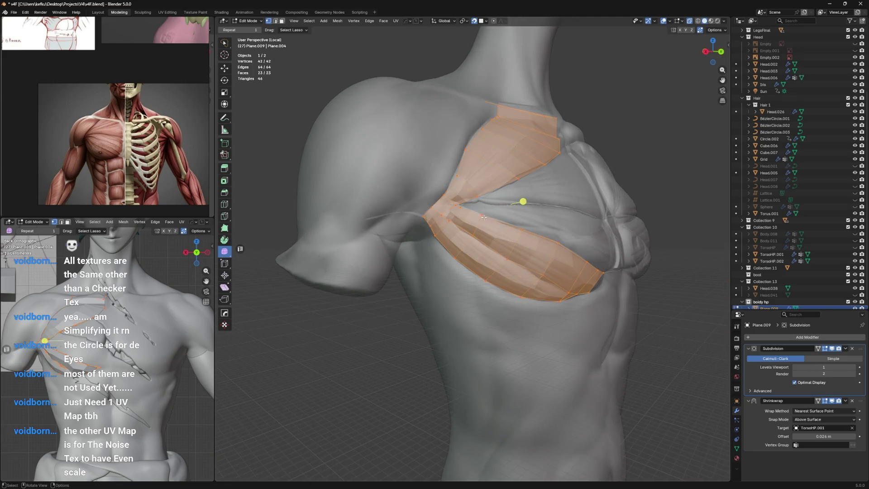
{"action": "left_click", "coordinate": [443, 238]}
{"action": "key", "text": "g"}
{"action": "left_click", "coordinate": [452, 200]}
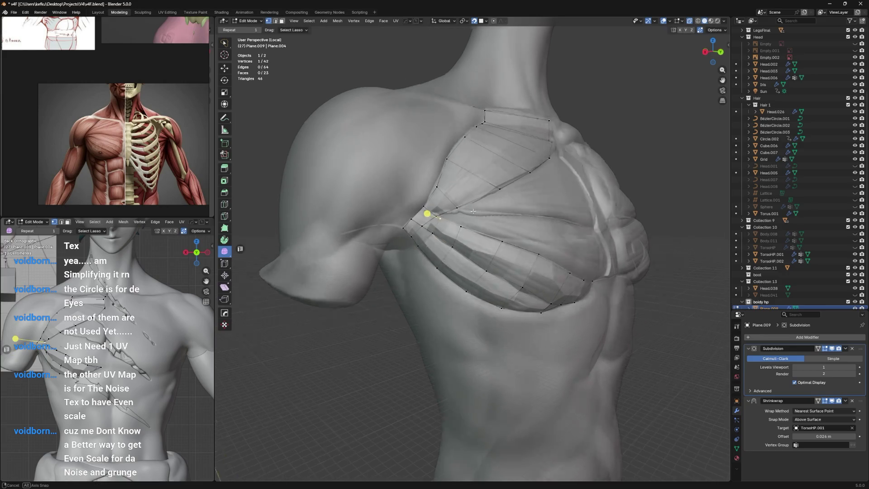
Step: Adjust the upper and lower strip vertices, sliding them along their edges to even the spacing
{"action": "middle_click_drag", "start_coordinate": [478, 213], "coordinate": [474, 205]}
{"action": "scroll", "coordinate": [474, 204], "scroll_direction": "up", "scroll_amount": 2}
{"action": "key", "text": "g"}
{"action": "left_click", "coordinate": [481, 207]}
{"action": "left_click", "coordinate": [421, 231]}
{"action": "key", "text": "g"}
{"action": "key", "text": "g"}
{"action": "left_click", "coordinate": [440, 228]}
{"action": "key", "text": "g"}
{"action": "left_click", "coordinate": [402, 202]}
{"action": "key", "text": "g"}
{"action": "key", "text": "g"}
{"action": "left_click", "coordinate": [433, 211]}
{"action": "key", "text": "g"}
{"action": "key", "text": "g"}
{"action": "left_click", "coordinate": [435, 215]}
Step: Pull the outer strip vertices toward the armpit so the edge flow wraps around the pectoral
{"action": "middle_click_drag", "start_coordinate": [434, 214], "coordinate": [452, 226]}
{"action": "left_click", "coordinate": [457, 214]}
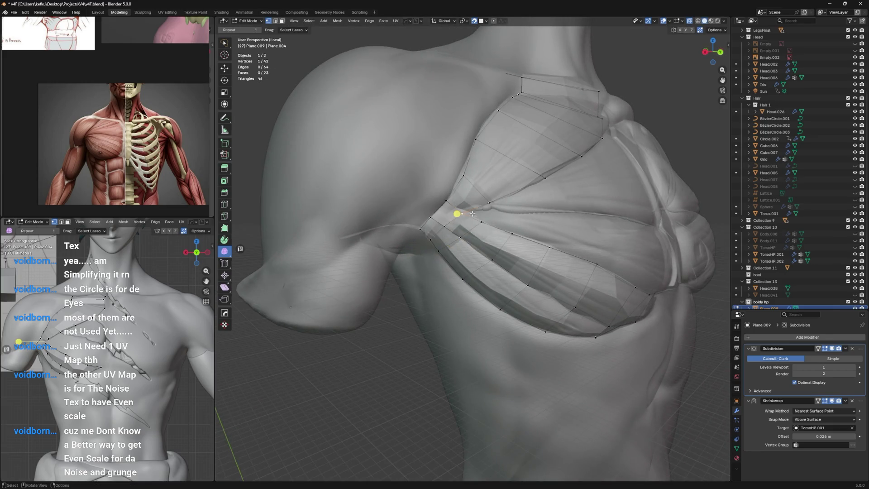
{"action": "key", "text": "g"}
{"action": "left_click", "coordinate": [489, 203]}
{"action": "key", "text": "g"}
{"action": "left_click", "coordinate": [460, 166]}
{"action": "key", "text": "g"}
{"action": "left_click", "coordinate": [471, 180]}
{"action": "key", "text": "g"}
{"action": "middle_click_drag", "start_coordinate": [475, 183], "coordinate": [459, 185]}
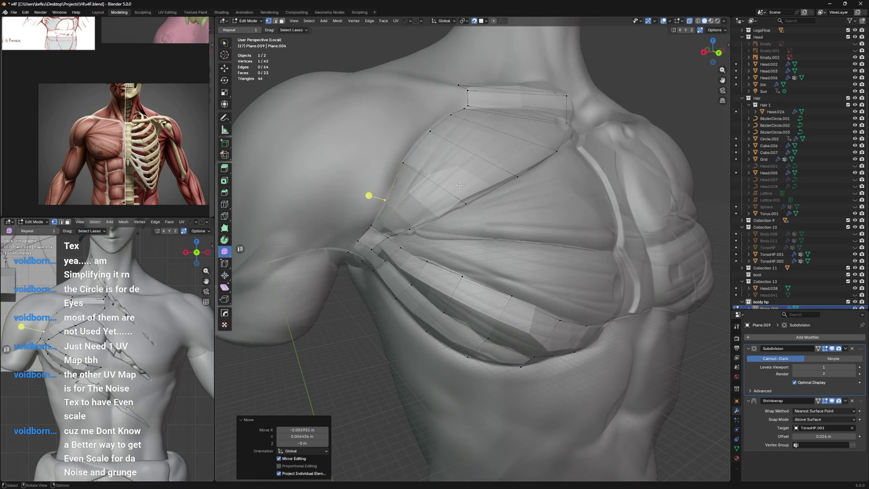
{"action": "middle_click_drag", "start_coordinate": [460, 148], "coordinate": [486, 218]}
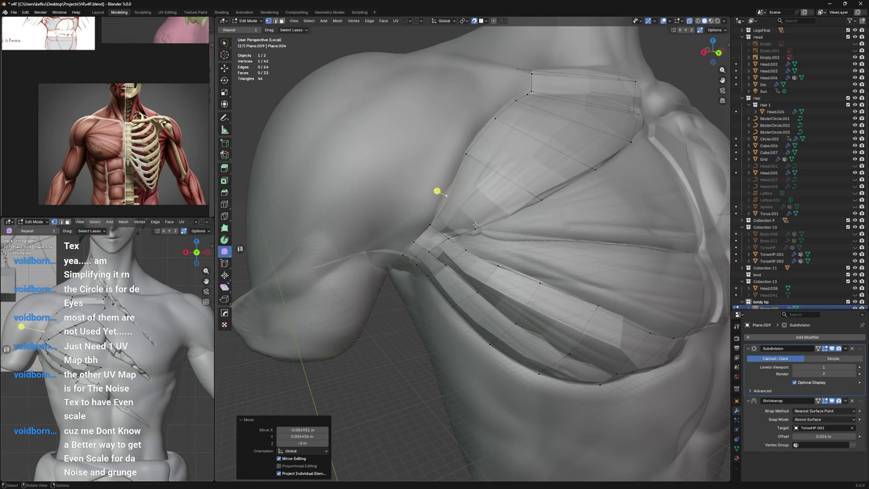
{"action": "key", "text": "g"}
{"action": "left_click", "coordinate": [486, 218]}
{"action": "key", "text": "g"}
{"action": "key", "text": "g"}
{"action": "left_click", "coordinate": [529, 198]}
Step: Settle the armpit vertex, vertex-slide a point along its edge, undo it and begin rotating the selection
{"action": "mouse_move", "coordinate": [485, 218]}
{"action": "middle_mouse_down"}
{"action": "mouse_move", "coordinate": [529, 198]}
{"action": "mouse_move", "coordinate": [523, 194]}
{"action": "middle_mouse_up"}
{"action": "key", "text": "g"}
{"action": "left_click", "coordinate": [523, 193]}
{"action": "key", "text": "g"}
{"action": "left_click", "coordinate": [465, 239]}
{"action": "middle_click_drag", "start_coordinate": [466, 238], "coordinate": [473, 253]}
{"action": "key", "text": "alt+a"}
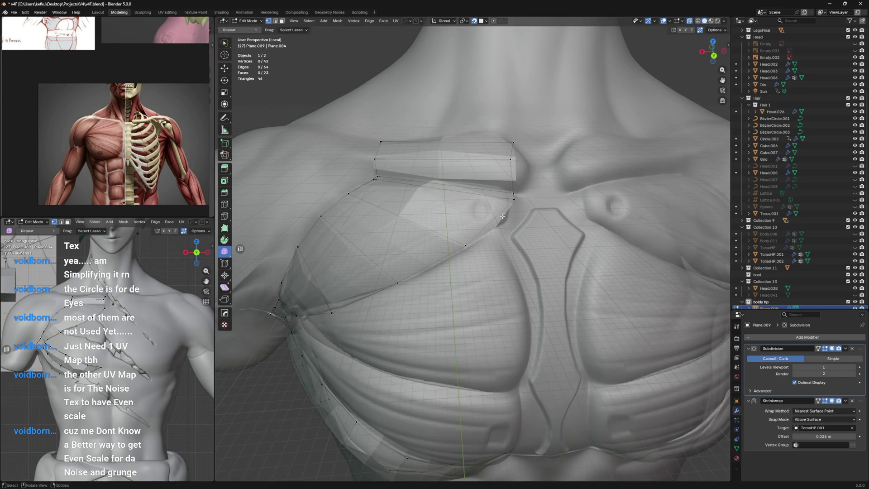
{"action": "scroll", "coordinate": [473, 253], "scroll_direction": "up", "scroll_amount": 3}
{"action": "key", "text": "shift+v"}
{"action": "left_click", "coordinate": [500, 262]}
{"action": "key", "text": "shift+v"}
{"action": "left_click", "coordinate": [500, 261]}
{"action": "key", "text": "ctrl+z"}
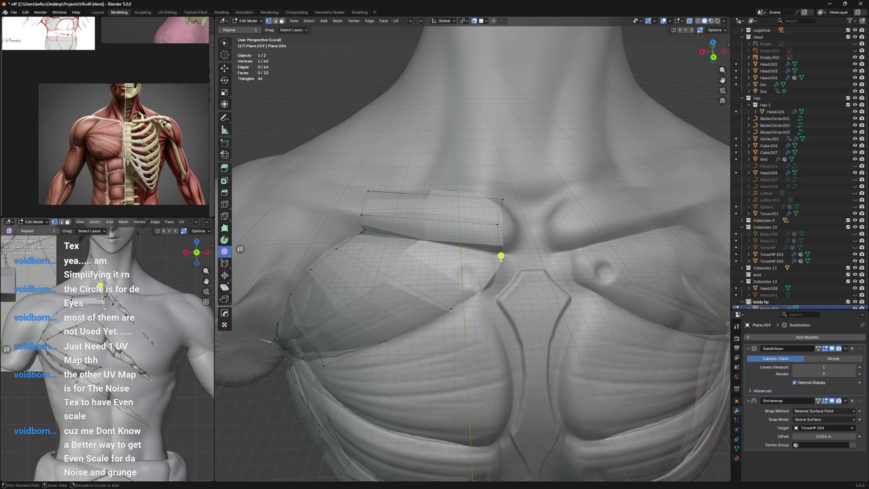
{"action": "middle_click_drag", "start_coordinate": [465, 291], "coordinate": [430, 260]}
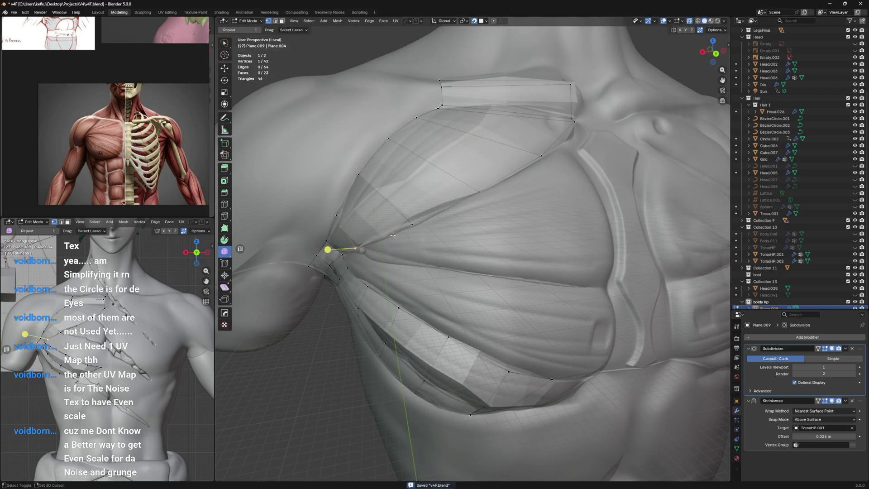
{"action": "middle_click_drag", "start_coordinate": [555, 146], "coordinate": [516, 204]}
{"action": "key", "text": "r"}
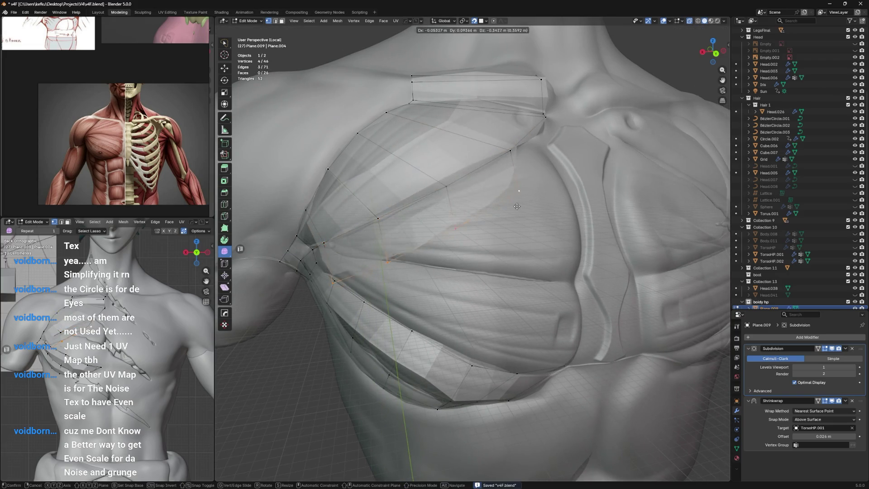
Step: Reposition several vertices lower on the chest to follow the pectoral strip
{"action": "left_click", "coordinate": [523, 231]}
{"action": "key", "text": "g"}
{"action": "left_click", "coordinate": [519, 242]}
{"action": "left_click", "coordinate": [413, 232]}
{"action": "key", "text": "g"}
{"action": "left_click", "coordinate": [534, 256]}
{"action": "key", "text": "g"}
{"action": "left_click", "coordinate": [522, 285]}
{"action": "key", "text": "g"}
{"action": "left_click", "coordinate": [464, 256]}
{"action": "middle_click_drag", "start_coordinate": [464, 256], "coordinate": [466, 243]}
{"action": "key", "text": "g"}
{"action": "left_click", "coordinate": [455, 275]}
{"action": "key", "text": "g"}
{"action": "left_click", "coordinate": [441, 272]}
Step: Move vertices onto the pectoral contour and fill a new face near the armpit
{"action": "middle_click_drag", "start_coordinate": [432, 205], "coordinate": [467, 235]}
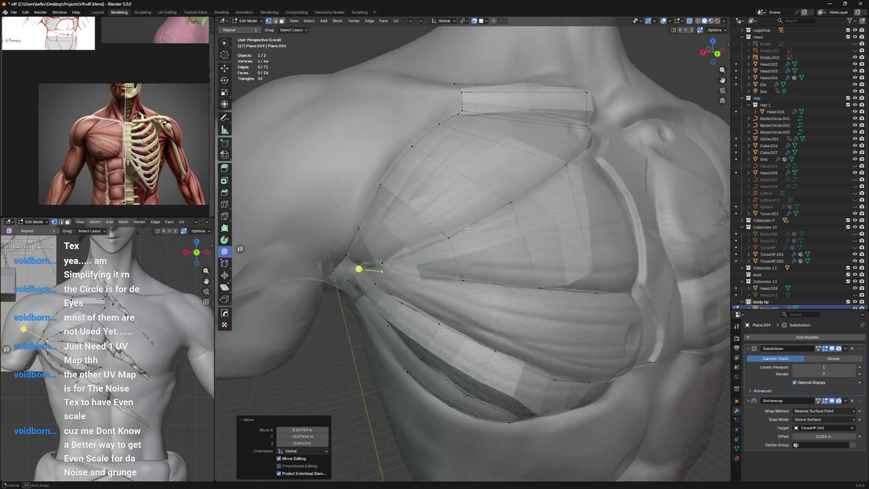
{"action": "key", "text": "g"}
{"action": "left_click", "coordinate": [441, 279]}
{"action": "middle_click_drag", "start_coordinate": [442, 278], "coordinate": [450, 266]}
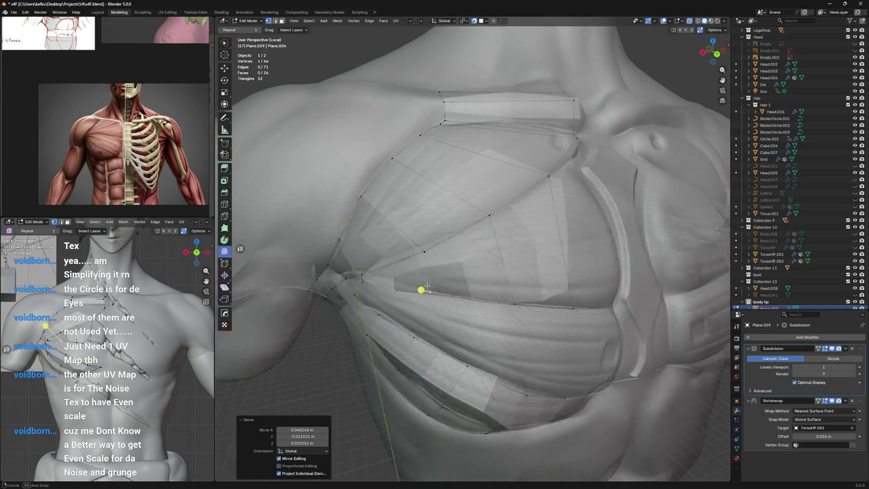
{"action": "key", "text": "g"}
{"action": "left_click", "coordinate": [460, 259]}
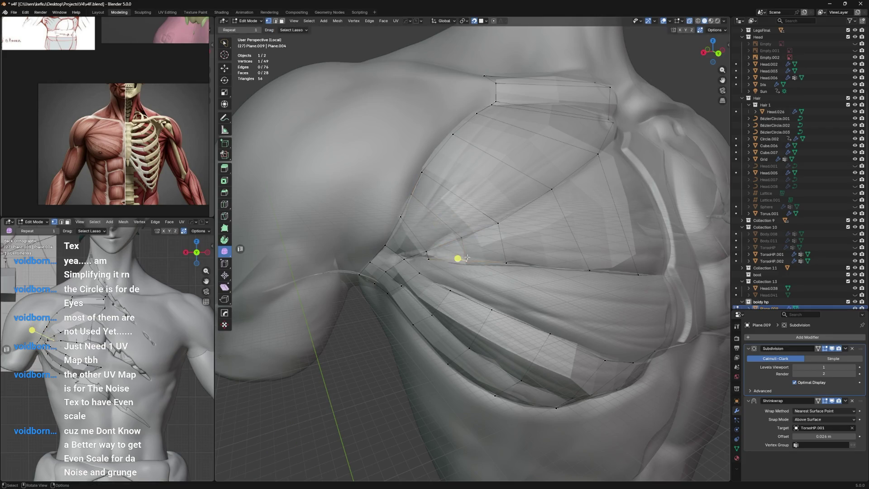
{"action": "key", "text": "g"}
{"action": "left_click", "coordinate": [438, 184]}
{"action": "key", "text": "g"}
{"action": "left_click", "coordinate": [421, 170]}
{"action": "mouse_move", "coordinate": [421, 171]}
{"action": "middle_mouse_down"}
{"action": "mouse_move", "coordinate": [441, 170]}
{"action": "mouse_move", "coordinate": [428, 265]}
{"action": "middle_mouse_up"}
{"action": "key", "text": "g"}
{"action": "left_click", "coordinate": [448, 263]}
{"action": "key", "text": "g"}
{"action": "left_click", "coordinate": [431, 264]}
{"action": "mouse_move", "coordinate": [433, 262]}
{"action": "left_mouse_down"}
{"action": "mouse_move", "coordinate": [424, 263]}
{"action": "mouse_move", "coordinate": [452, 243]}
{"action": "left_mouse_up"}
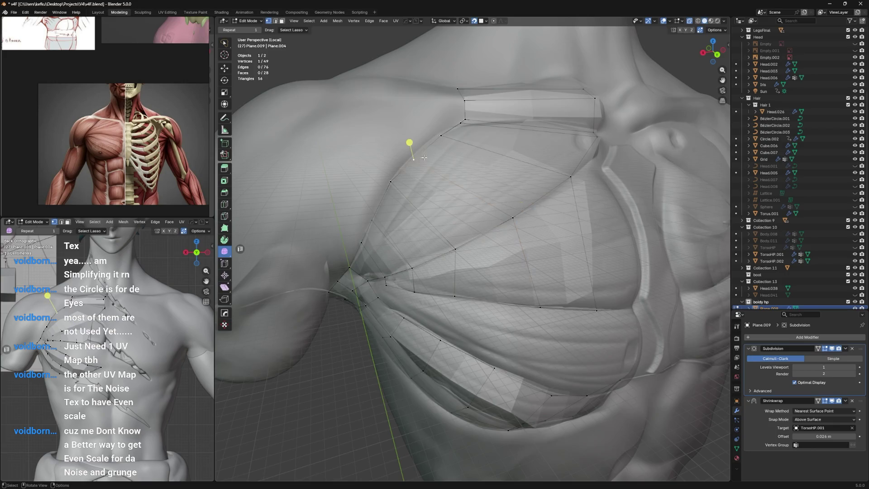
Step: Slide vertices along their edges toward the shoulder to even out the edge flow, then save the file
{"action": "middle_click_drag", "start_coordinate": [422, 158], "coordinate": [441, 182]}
{"action": "key", "text": "g"}
{"action": "left_click", "coordinate": [460, 182]}
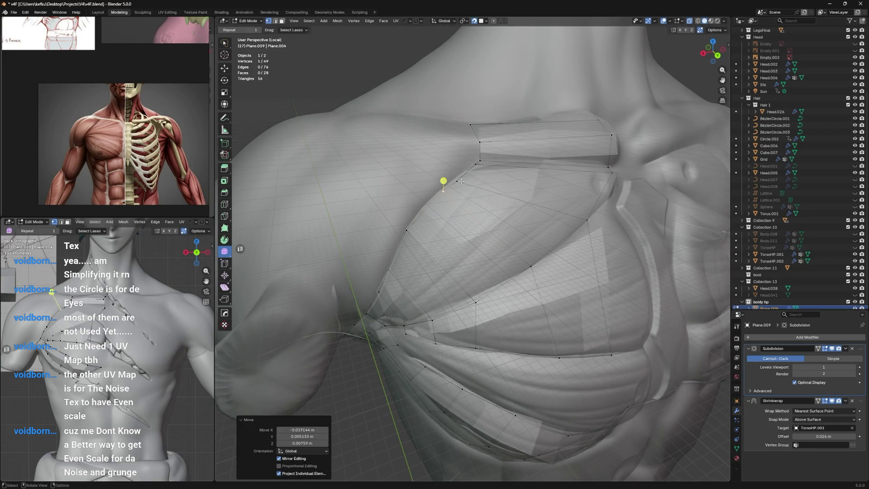
{"action": "key", "text": "g"}
{"action": "key", "text": "g"}
{"action": "left_click", "coordinate": [477, 171]}
{"action": "mouse_move", "coordinate": [477, 172]}
{"action": "middle_mouse_down"}
{"action": "mouse_move", "coordinate": [494, 241]}
{"action": "mouse_move", "coordinate": [492, 221]}
{"action": "middle_mouse_up"}
{"action": "key", "text": "g"}
{"action": "key", "text": "g"}
{"action": "left_click", "coordinate": [494, 241]}
{"action": "key", "text": "g"}
{"action": "key", "text": "g"}
{"action": "left_click", "coordinate": [473, 215]}
{"action": "key", "text": "g"}
{"action": "key", "text": "g"}
{"action": "left_click", "coordinate": [475, 301]}
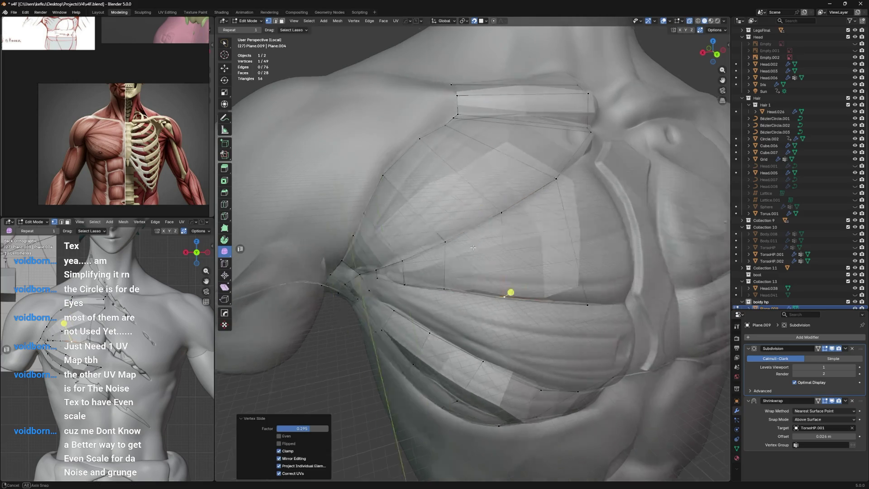
{"action": "middle_click_drag", "start_coordinate": [474, 301], "coordinate": [494, 219]}
{"action": "key", "text": "g"}
{"action": "key", "text": "g"}
{"action": "left_click", "coordinate": [517, 213]}
{"action": "key", "text": "g"}
{"action": "key", "text": "g"}
{"action": "left_click", "coordinate": [543, 193]}
{"action": "mouse_move", "coordinate": [544, 193]}
{"action": "middle_mouse_down"}
{"action": "mouse_move", "coordinate": [502, 129]}
{"action": "mouse_move", "coordinate": [467, 244]}
{"action": "middle_mouse_up"}
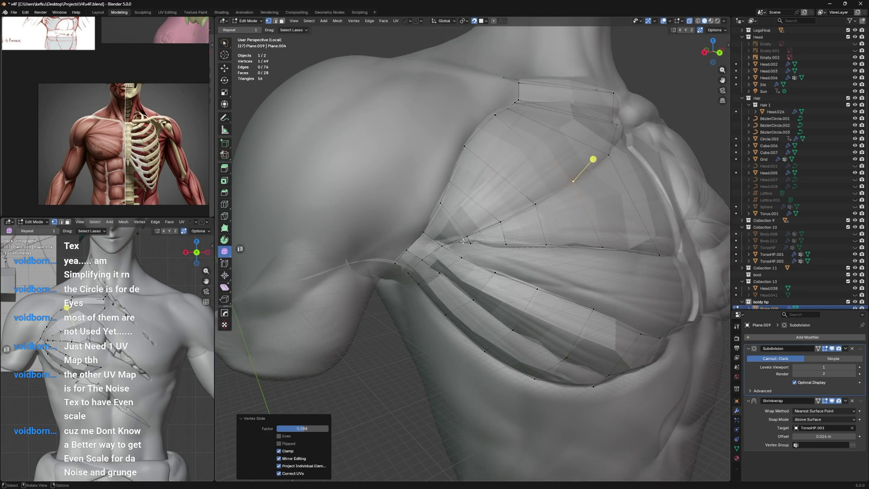
{"action": "left_click", "coordinate": [468, 244]}
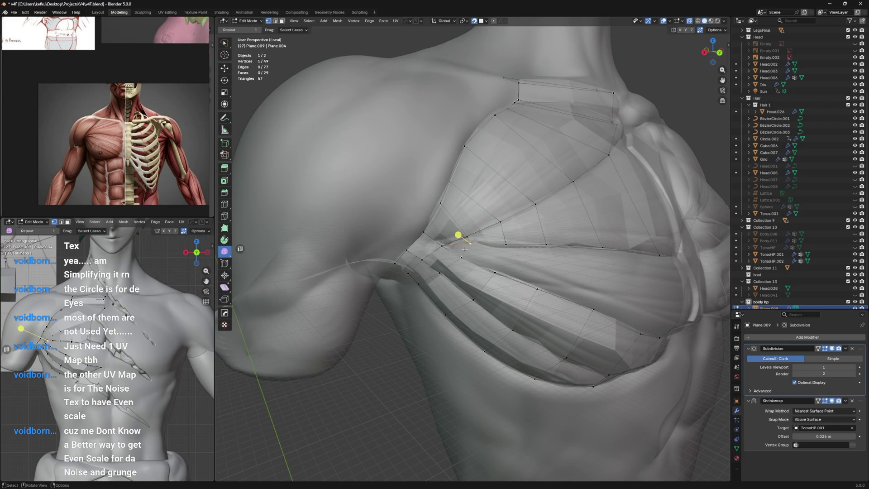
{"action": "key", "text": "ctrl+s"}
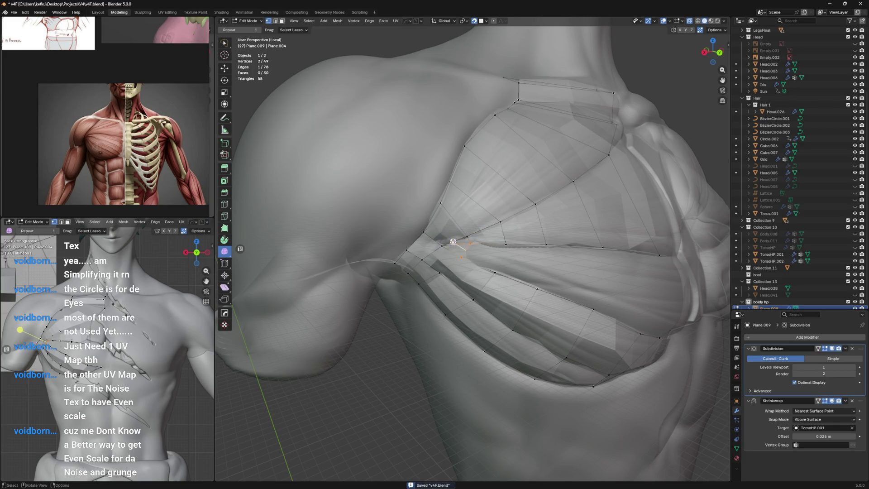
Step: Join vertex pairs to fill two more faces in the pectoral strip and nudge them into place
{"action": "middle_click_drag", "start_coordinate": [453, 241], "coordinate": [401, 240]}
{"action": "key", "text": "g"}
{"action": "left_click", "coordinate": [398, 241]}
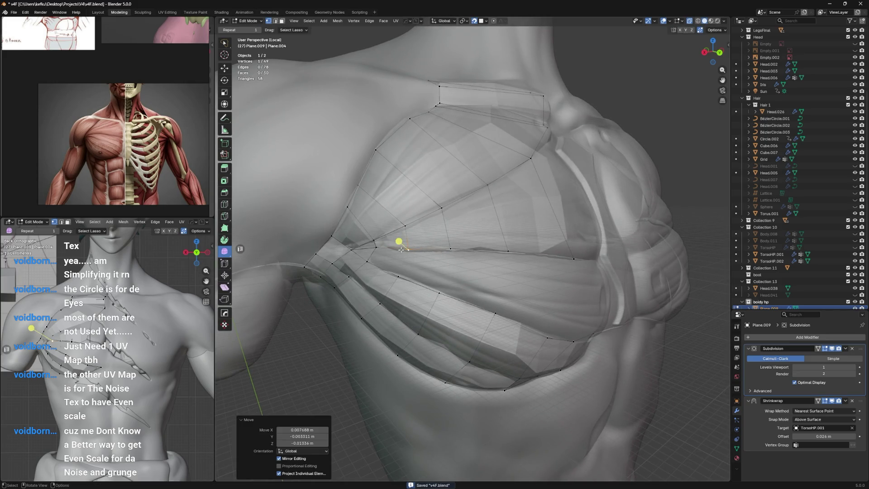
{"action": "left_click", "coordinate": [400, 264], "text": "shift"}
{"action": "key", "text": "j"}
{"action": "key", "text": "g"}
{"action": "left_click", "coordinate": [398, 243]}
{"action": "left_click", "coordinate": [453, 238]}
{"action": "key", "text": "g"}
{"action": "left_click", "coordinate": [442, 247]}
{"action": "left_click", "coordinate": [397, 241], "text": "shift"}
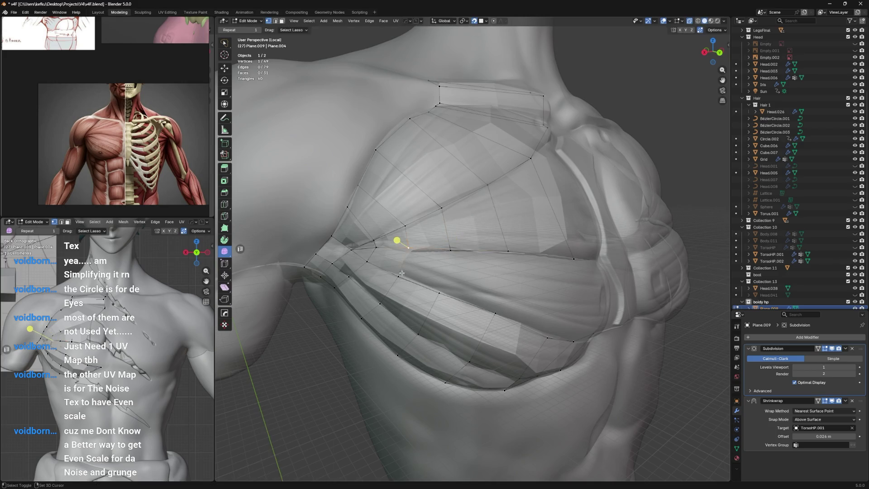
{"action": "key", "text": "j"}
{"action": "mouse_move", "coordinate": [442, 265]}
{"action": "middle_mouse_down"}
{"action": "mouse_move", "coordinate": [424, 249]}
{"action": "mouse_move", "coordinate": [428, 242]}
{"action": "middle_mouse_up"}
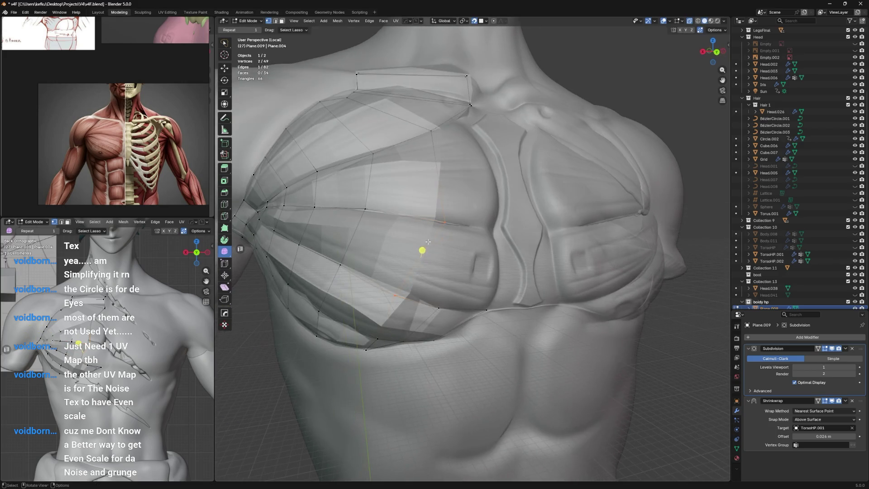
Step: Reposition and slide a few upper-chest vertices of the retopo strip to better follow the pectoral
{"action": "key", "text": "g"}
{"action": "left_click", "coordinate": [411, 293]}
{"action": "left_click", "coordinate": [432, 217]}
{"action": "key", "text": "g"}
{"action": "scroll", "coordinate": [437, 228], "scroll_direction": "up", "scroll_amount": 2}
{"action": "key", "text": "g"}
{"action": "left_click", "coordinate": [466, 258]}
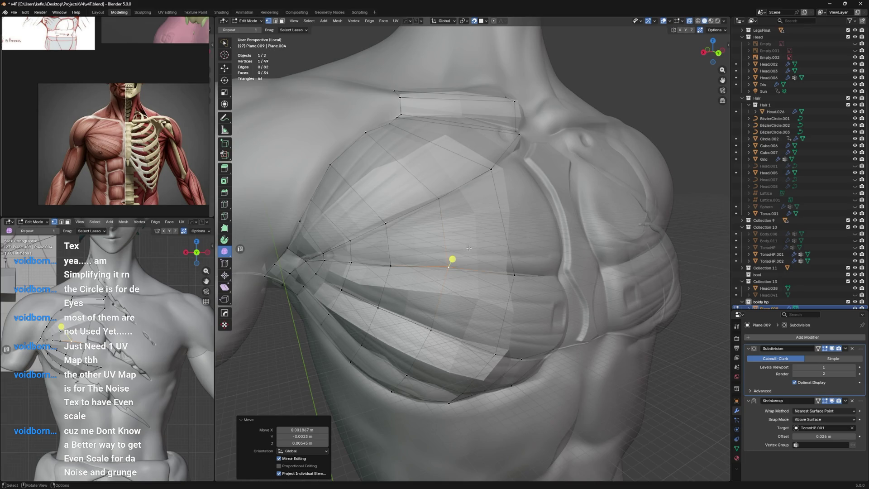
{"action": "middle_click_drag", "start_coordinate": [468, 248], "coordinate": [421, 272]}
{"action": "key", "text": "g"}
{"action": "key", "text": "g"}
{"action": "left_click", "coordinate": [437, 269]}
Step: Nudge the lower-pectoral vertices down and slide the edge between two of them into place
{"action": "left_click", "coordinate": [393, 314]}
{"action": "key", "text": "g"}
{"action": "mouse_move", "coordinate": [394, 315]}
{"action": "middle_mouse_down"}
{"action": "mouse_move", "coordinate": [459, 258]}
{"action": "mouse_move", "coordinate": [432, 264]}
{"action": "middle_mouse_up"}
{"action": "left_click", "coordinate": [459, 258]}
{"action": "scroll", "coordinate": [459, 258], "scroll_direction": "down", "scroll_amount": 2}
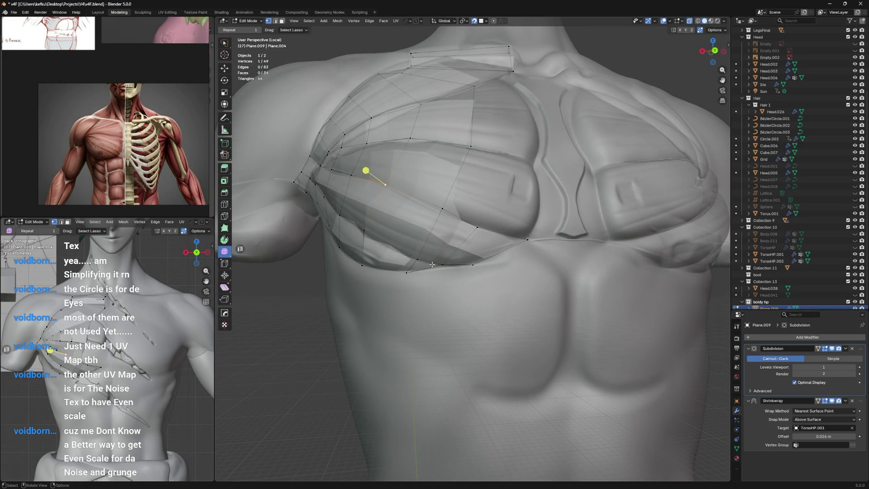
{"action": "key", "text": "g"}
{"action": "left_click", "coordinate": [449, 265]}
{"action": "key", "text": "g"}
{"action": "left_click", "coordinate": [476, 244]}
{"action": "middle_click_drag", "start_coordinate": [476, 244], "coordinate": [468, 252]}
{"action": "left_click", "coordinate": [440, 325], "text": "shift"}
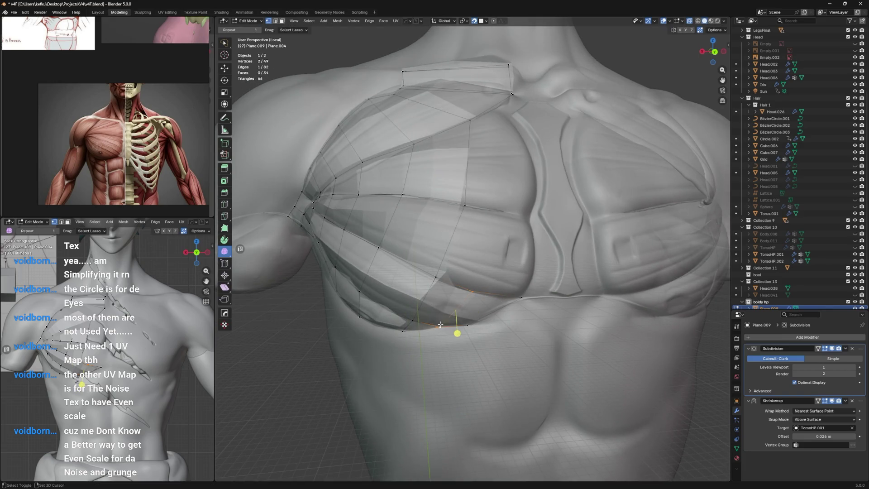
{"action": "key", "text": "g"}
{"action": "key", "text": "g"}
{"action": "left_click", "coordinate": [480, 291]}
Step: Extrude two new vertices toward the sternum and fill two new faces onto the pectoral strip
{"action": "left_click", "coordinate": [458, 323]}
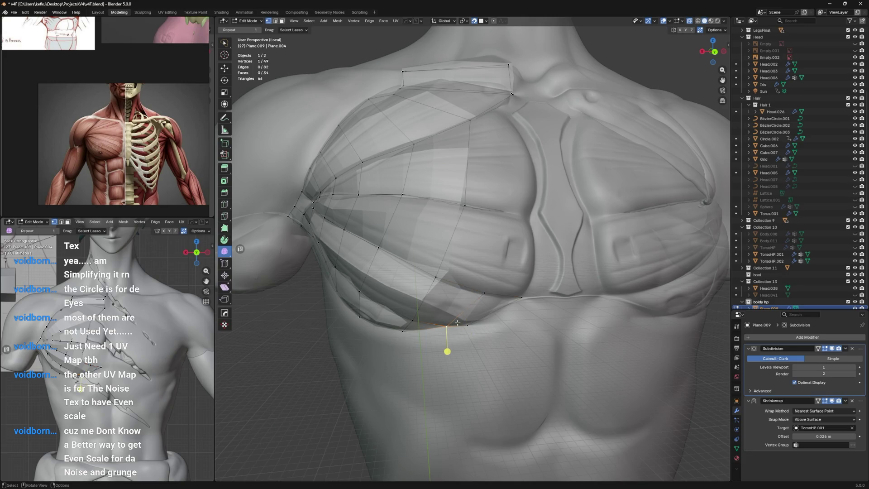
{"action": "key", "text": "e"}
{"action": "left_click", "coordinate": [481, 311]}
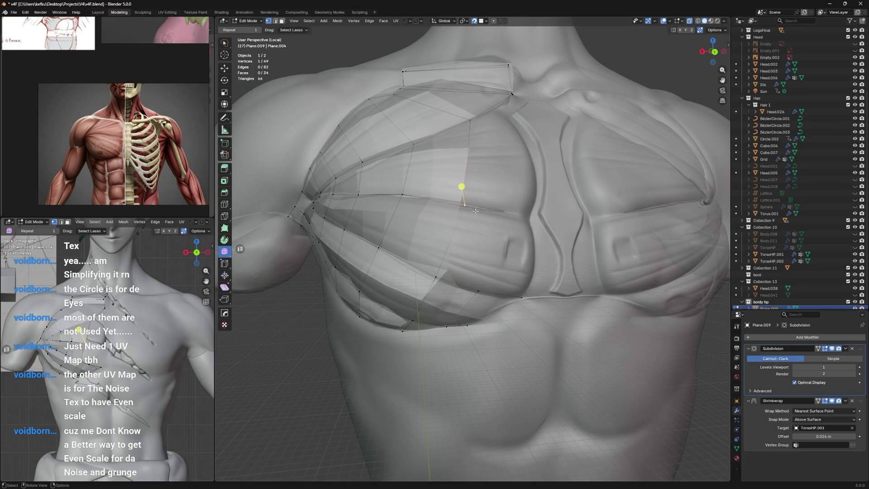
{"action": "key", "text": "g"}
{"action": "left_click", "coordinate": [514, 218]}
{"action": "left_click", "coordinate": [461, 188], "text": "shift"}
{"action": "key", "text": "f"}
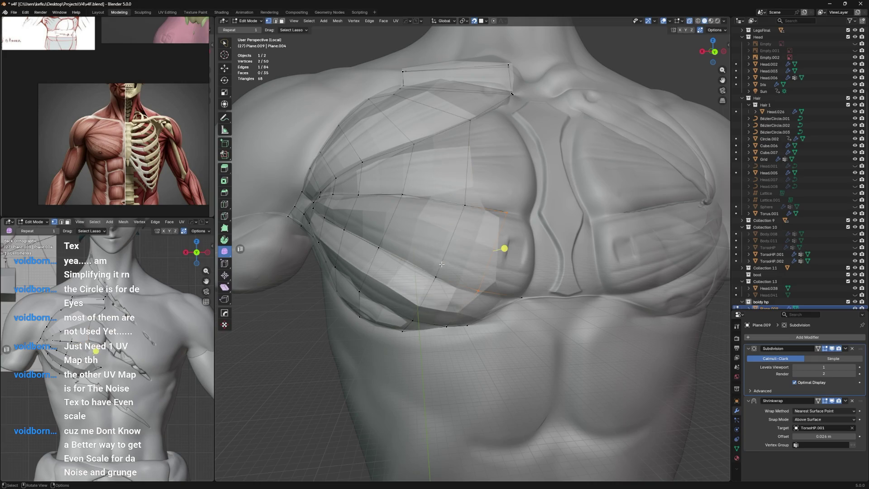
{"action": "left_click", "coordinate": [511, 215]}
{"action": "key", "text": "e"}
{"action": "left_click", "coordinate": [526, 190]}
{"action": "key", "text": "g"}
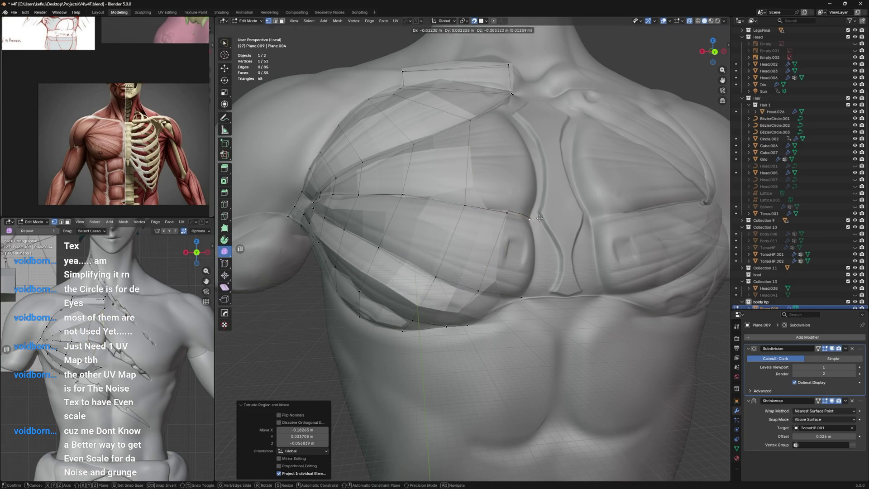
{"action": "left_click", "coordinate": [518, 205]}
{"action": "key", "text": "f"}
Step: Try a vertex move and a loop cut on the new faces, undo both, and save the file
{"action": "middle_click_drag", "start_coordinate": [531, 221], "coordinate": [484, 194]}
{"action": "key", "text": "g"}
{"action": "left_click", "coordinate": [491, 196]}
{"action": "key", "text": "ctrl+z"}
{"action": "key", "text": "ctrl+s"}
{"action": "key", "text": "ctrl+r"}
{"action": "left_click", "coordinate": [491, 198]}
{"action": "mouse_move", "coordinate": [491, 197]}
{"action": "middle_mouse_down"}
{"action": "mouse_move", "coordinate": [437, 242]}
{"action": "mouse_move", "coordinate": [469, 272]}
{"action": "mouse_move", "coordinate": [460, 288]}
{"action": "mouse_move", "coordinate": [481, 272]}
{"action": "middle_mouse_up"}
{"action": "key", "text": "ctrl+z"}
{"action": "key", "text": "ctrl+shift+z"}
{"action": "key", "text": "ctrl+z"}
Step: Extrude another vertex, position it near the sternum and join it to a neighbour with a new edge
{"action": "key", "text": "e"}
{"action": "left_click", "coordinate": [480, 283]}
{"action": "key", "text": "ctrl+r"}
{"action": "left_click", "coordinate": [363, 194]}
{"action": "right_click", "coordinate": [364, 193]}
{"action": "key", "text": "ctrl+z"}
{"action": "key", "text": "g"}
{"action": "left_click", "coordinate": [345, 178]}
{"action": "key", "text": "g"}
{"action": "left_click", "coordinate": [467, 239]}
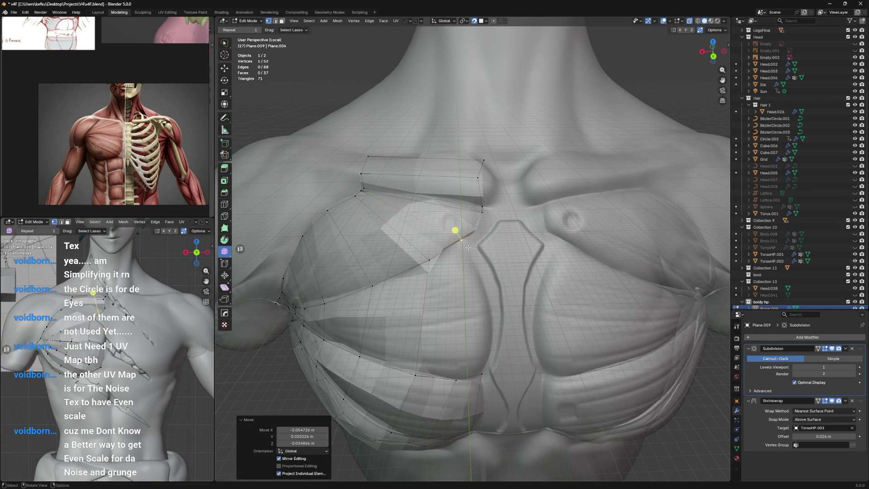
{"action": "mouse_move", "coordinate": [477, 239]}
{"action": "middle_mouse_down"}
{"action": "mouse_move", "coordinate": [469, 234]}
{"action": "mouse_move", "coordinate": [453, 255]}
{"action": "mouse_move", "coordinate": [431, 241]}
{"action": "middle_mouse_up"}
{"action": "left_click", "coordinate": [433, 218], "text": "shift"}
{"action": "key", "text": "j"}
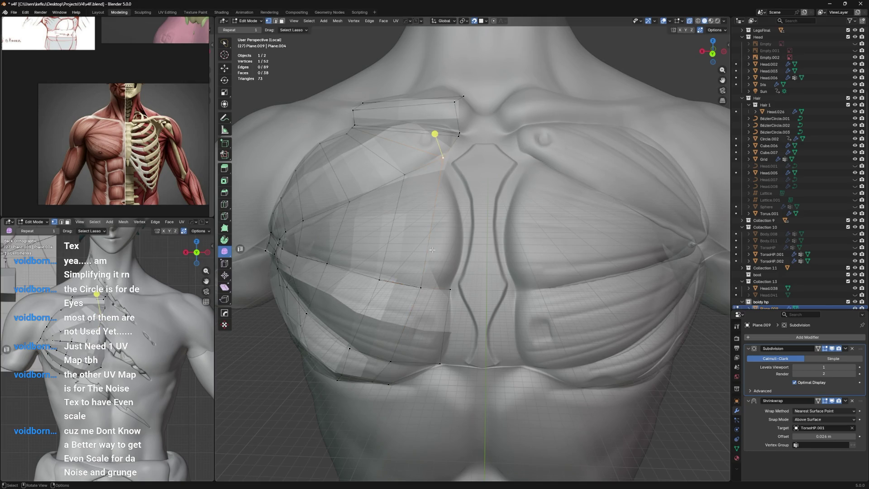
Step: Add new edge-linked vertices along the pectoral, position them, undo an accidental merge and save
{"action": "mouse_move", "coordinate": [459, 162]}
{"action": "middle_mouse_down"}
{"action": "mouse_move", "coordinate": [475, 225]}
{"action": "mouse_move", "coordinate": [510, 235]}
{"action": "middle_mouse_up"}
{"action": "left_click", "coordinate": [489, 239]}
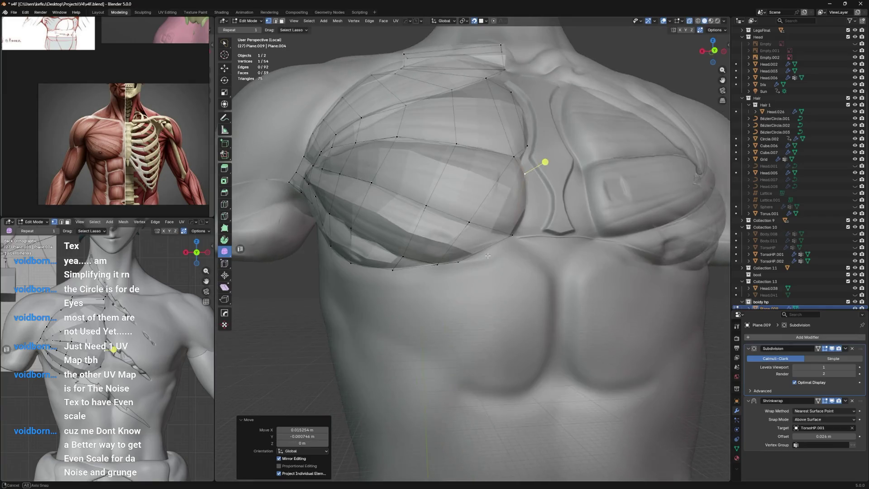
{"action": "right_click", "coordinate": [510, 235], "text": "ctrl"}
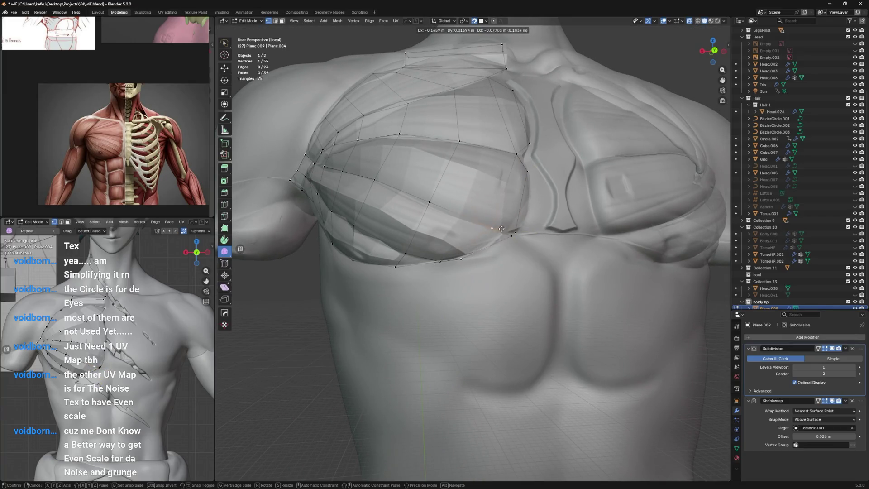
{"action": "key", "text": "g"}
{"action": "left_click", "coordinate": [503, 236]}
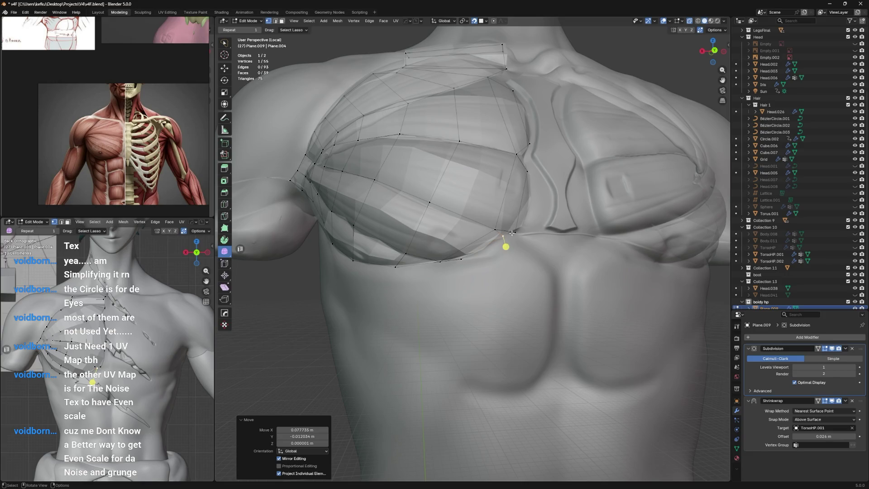
{"action": "key", "text": "g"}
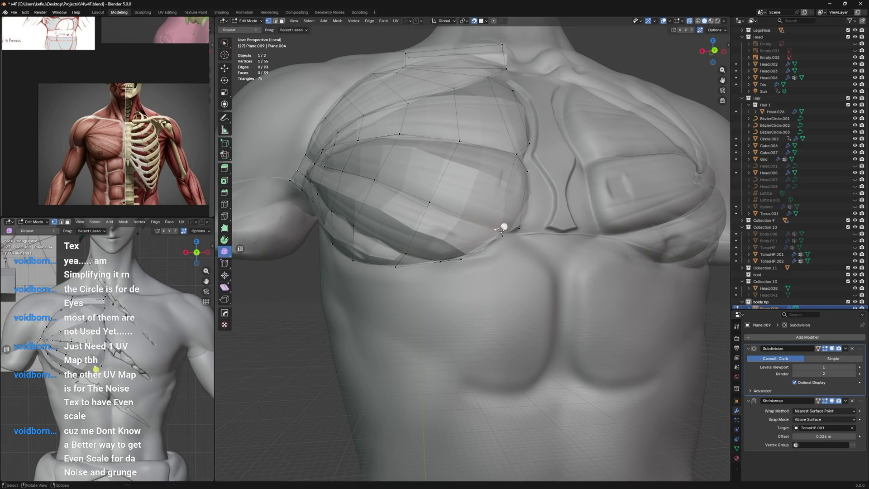
{"action": "left_click", "coordinate": [501, 237]}
{"action": "left_click", "coordinate": [456, 254]}
{"action": "middle_click_drag", "start_coordinate": [472, 266], "coordinate": [485, 231]}
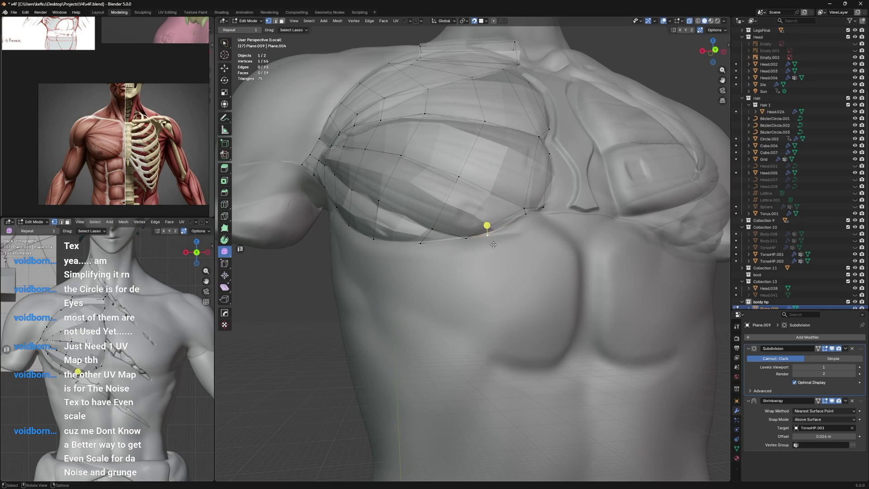
{"action": "key", "text": "g"}
{"action": "key", "text": "g"}
{"action": "left_click", "coordinate": [489, 234]}
{"action": "key", "text": "ctrl+z"}
{"action": "key", "text": "ctrl+s"}
{"action": "scroll", "coordinate": [500, 234], "scroll_direction": "down", "scroll_amount": 2}
{"action": "scroll", "coordinate": [501, 232], "scroll_direction": "down", "scroll_amount": 2}
Step: Repeatedly adjust the sternum-side vertices until the strip's inner edge sits on the sculpt
{"action": "middle_click_drag", "start_coordinate": [500, 232], "coordinate": [491, 223]}
{"action": "left_click", "coordinate": [491, 224]}
{"action": "key", "text": "g"}
{"action": "left_click", "coordinate": [476, 213]}
{"action": "key", "text": "g"}
{"action": "left_click", "coordinate": [489, 224]}
{"action": "key", "text": "g"}
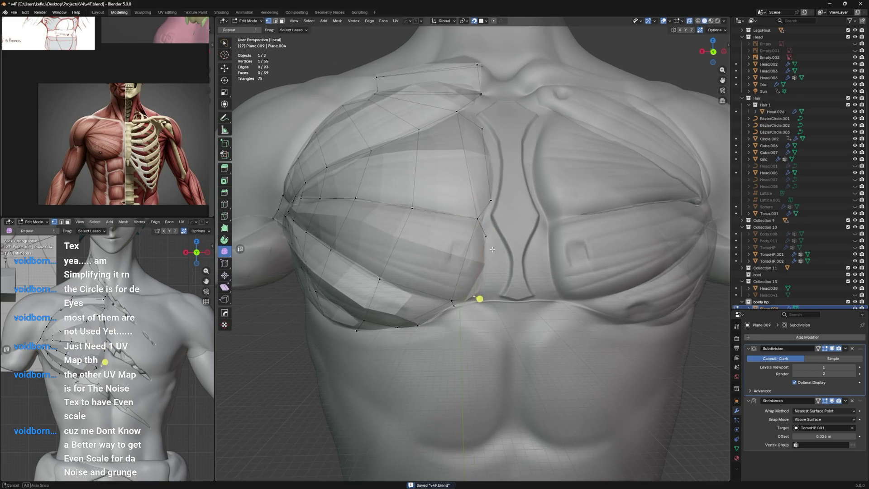
{"action": "scroll", "coordinate": [480, 251], "scroll_direction": "up", "scroll_amount": 2}
{"action": "key", "text": "g"}
{"action": "mouse_move", "coordinate": [481, 251]}
{"action": "middle_mouse_down"}
{"action": "mouse_move", "coordinate": [483, 209]}
{"action": "mouse_move", "coordinate": [480, 258]}
{"action": "mouse_move", "coordinate": [520, 192]}
{"action": "middle_mouse_up"}
{"action": "left_click", "coordinate": [487, 203]}
{"action": "key", "text": "g"}
{"action": "left_click", "coordinate": [475, 184]}
{"action": "key", "text": "g"}
{"action": "left_click", "coordinate": [483, 258]}
{"action": "key", "text": "g"}
{"action": "left_click", "coordinate": [489, 258]}
Step: Cut several new edge loops across the pectoral strip, tweak a vertex and review the smoothed result
{"action": "key", "text": "ctrl+r"}
{"action": "left_click", "coordinate": [376, 225]}
{"action": "mouse_move", "coordinate": [377, 226]}
{"action": "middle_mouse_down"}
{"action": "mouse_move", "coordinate": [507, 261]}
{"action": "mouse_move", "coordinate": [550, 209]}
{"action": "mouse_move", "coordinate": [522, 209]}
{"action": "mouse_move", "coordinate": [495, 234]}
{"action": "mouse_move", "coordinate": [499, 215]}
{"action": "mouse_move", "coordinate": [492, 226]}
{"action": "mouse_move", "coordinate": [553, 255]}
{"action": "mouse_move", "coordinate": [601, 294]}
{"action": "middle_mouse_up"}
{"action": "key", "text": "ctrl+r"}
{"action": "left_click", "coordinate": [508, 260]}
{"action": "key", "text": "ctrl+r"}
{"action": "left_click", "coordinate": [550, 209]}
{"action": "left_click", "coordinate": [494, 233]}
{"action": "key", "text": "g"}
{"action": "left_click", "coordinate": [496, 219]}
{"action": "key", "text": "Tab"}
{"action": "scroll", "coordinate": [497, 197], "scroll_direction": "down", "scroll_amount": 3}
Step: Back in Edit Mode, save and extrude the shoulder-top edge twice outward along the shoulder
{"action": "key", "text": "Tab"}
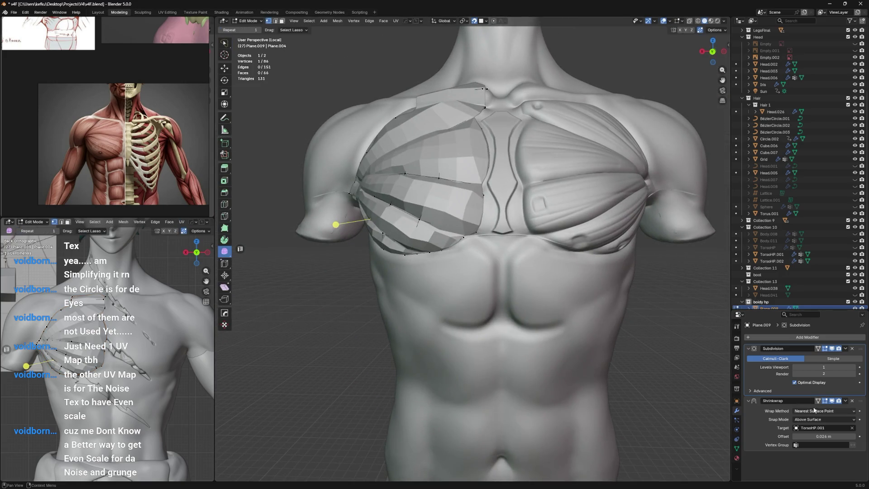
{"action": "middle_click_drag", "start_coordinate": [543, 285], "coordinate": [532, 304]}
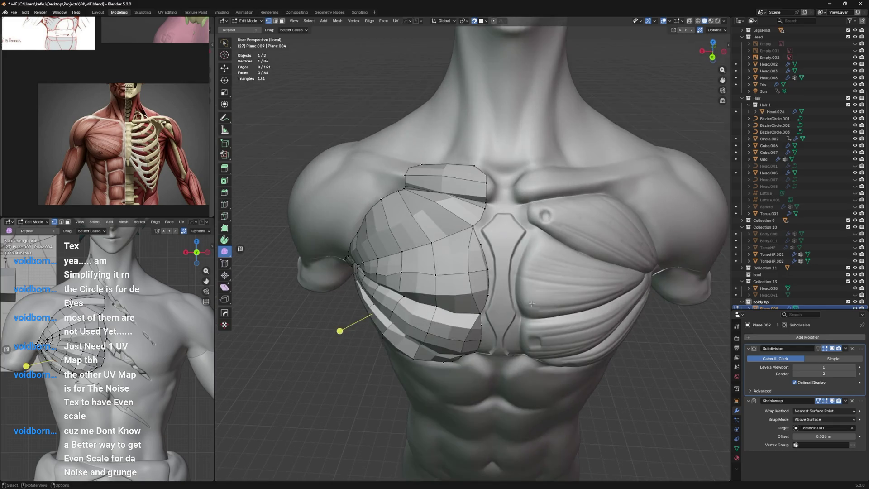
{"action": "scroll", "coordinate": [531, 304], "scroll_direction": "up", "scroll_amount": 2}
{"action": "key", "text": "ctrl+s"}
{"action": "mouse_move", "coordinate": [495, 227]}
{"action": "middle_mouse_down"}
{"action": "mouse_move", "coordinate": [533, 199]}
{"action": "mouse_move", "coordinate": [523, 211]}
{"action": "middle_mouse_up"}
{"action": "scroll", "coordinate": [534, 199], "scroll_direction": "up", "scroll_amount": 2}
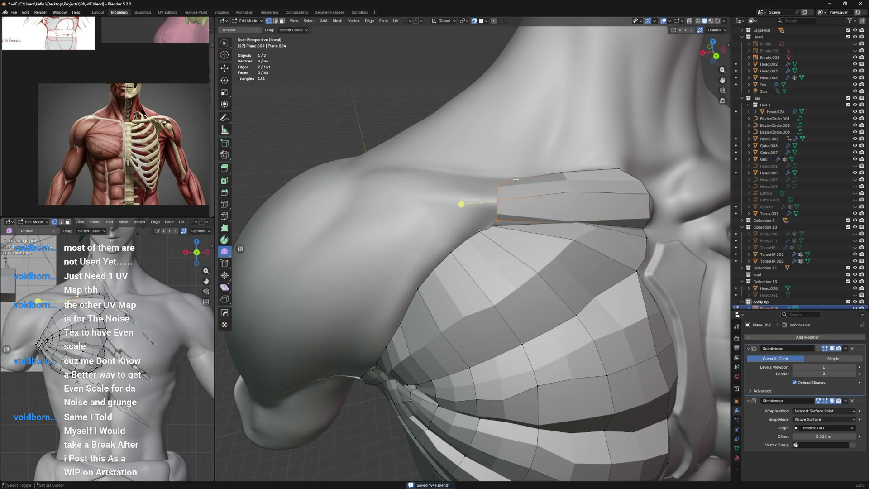
{"action": "middle_click_drag", "start_coordinate": [516, 179], "coordinate": [506, 182]}
{"action": "key", "text": "e"}
{"action": "left_click", "coordinate": [473, 184]}
{"action": "key", "text": "e"}
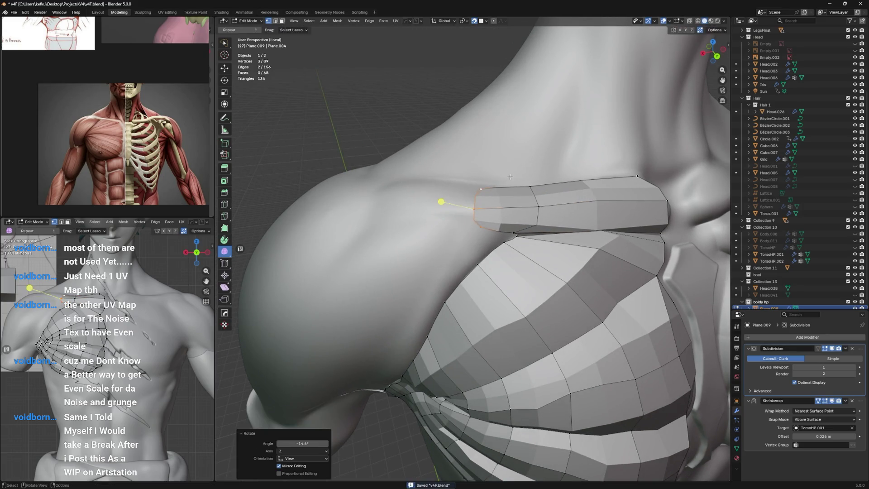
{"action": "left_click", "coordinate": [485, 186]}
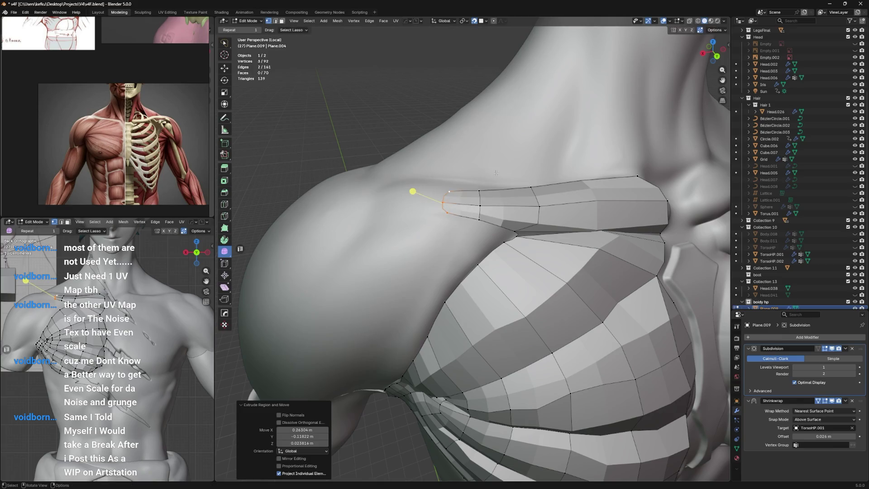
Step: Fill a face beside the strip's end edge, save, and extrude a new vertex onto the shoulder
{"action": "middle_click_drag", "start_coordinate": [485, 185], "coordinate": [503, 180]}
{"action": "key", "text": "ctrl+s"}
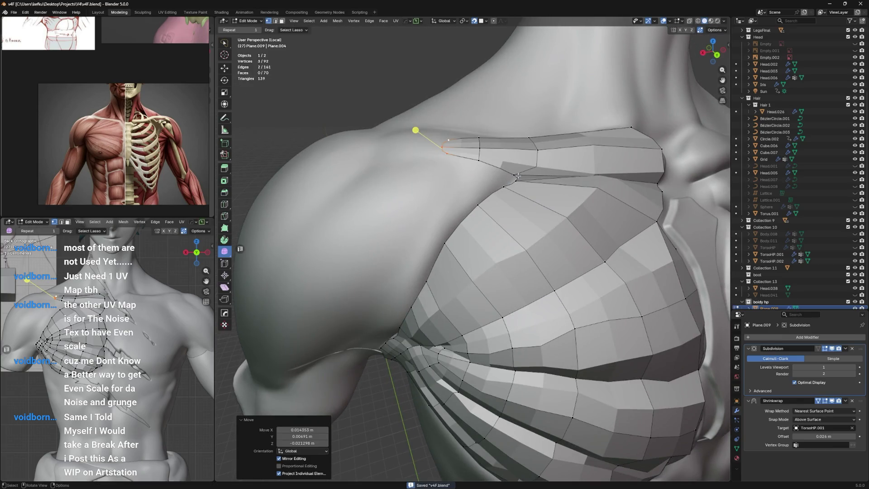
{"action": "left_click", "coordinate": [517, 180]}
{"action": "key", "text": "f"}
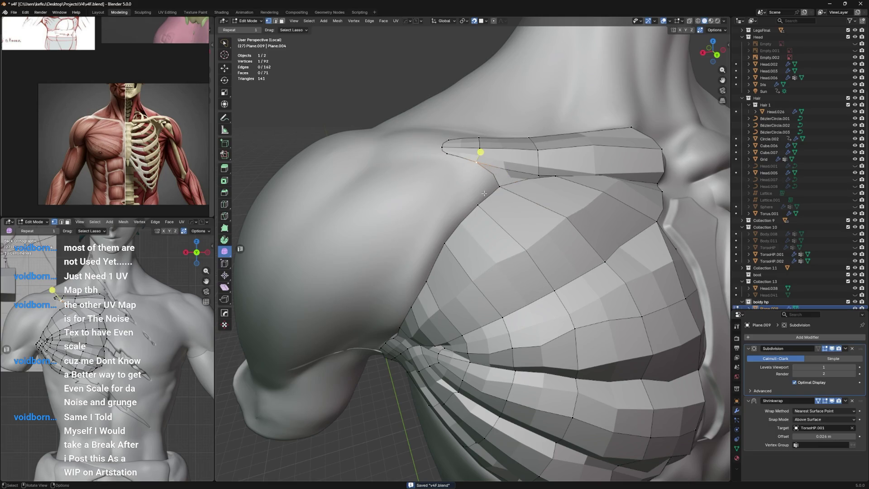
{"action": "middle_click_drag", "start_coordinate": [489, 200], "coordinate": [534, 160]}
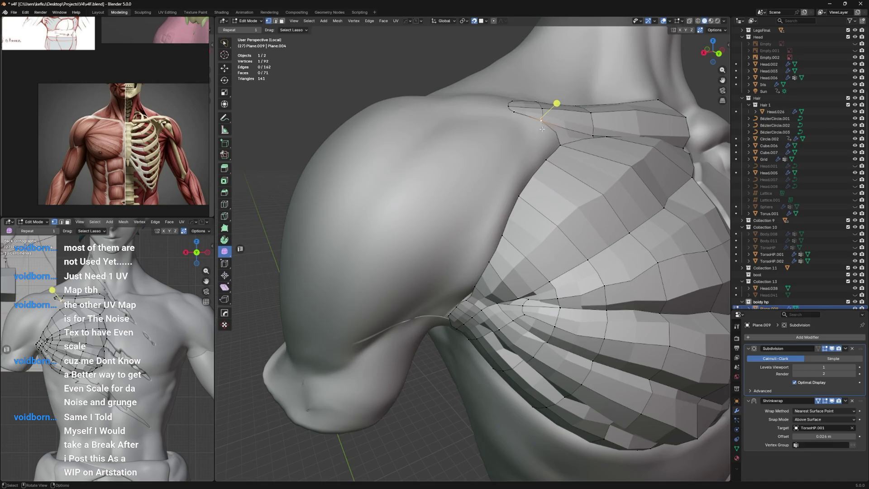
{"action": "middle_click_drag", "start_coordinate": [542, 129], "coordinate": [489, 182]}
{"action": "key", "text": "e"}
{"action": "left_click", "coordinate": [488, 183]}
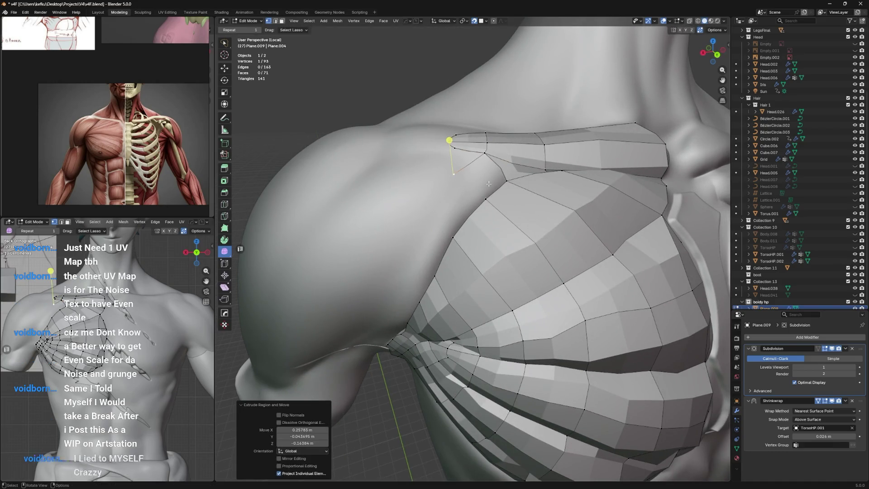
Step: Extrude a chain of further vertices from the strip's end down the shoulder toward the armpit
{"action": "middle_click_drag", "start_coordinate": [489, 184], "coordinate": [521, 169]}
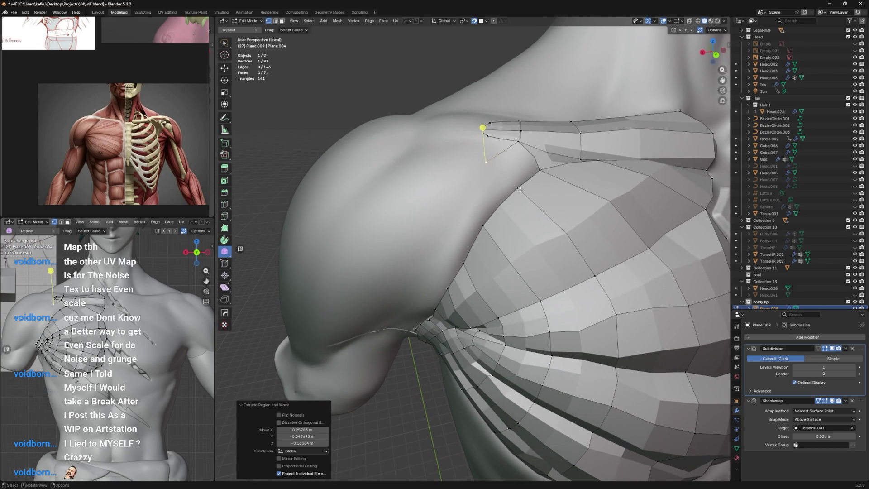
{"action": "mouse_move", "coordinate": [535, 185]}
{"action": "middle_mouse_down"}
{"action": "mouse_move", "coordinate": [501, 206]}
{"action": "mouse_move", "coordinate": [508, 211]}
{"action": "middle_mouse_up"}
{"action": "key", "text": "e"}
{"action": "left_click", "coordinate": [483, 231]}
{"action": "key", "text": "e"}
{"action": "left_click", "coordinate": [510, 204]}
{"action": "key", "text": "e"}
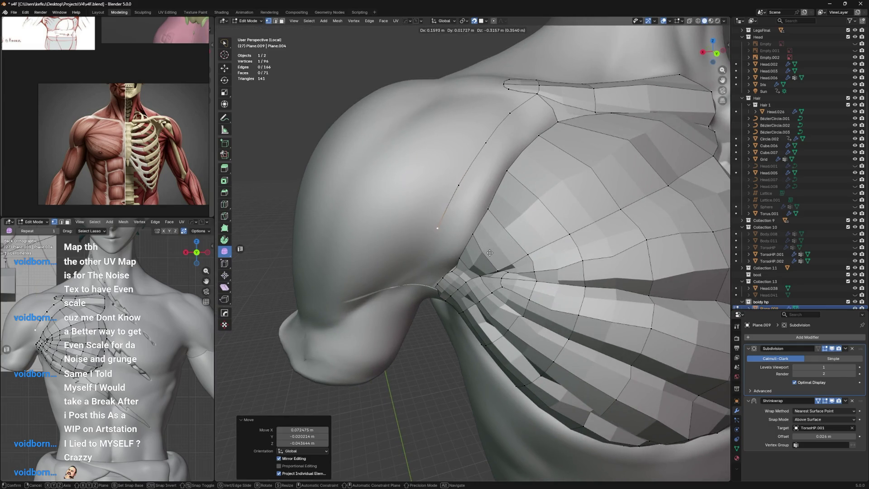
Step: Extrude a chain of vertices from the shoulder strip down along the seam toward the armpit
{"action": "left_click", "coordinate": [493, 250]}
{"action": "middle_click_drag", "start_coordinate": [493, 250], "coordinate": [510, 215]}
{"action": "key", "text": "g"}
{"action": "left_click", "coordinate": [507, 221]}
{"action": "key", "text": "e"}
{"action": "left_click", "coordinate": [510, 214]}
{"action": "key", "text": "e"}
{"action": "left_click", "coordinate": [506, 230]}
{"action": "key", "text": "e"}
{"action": "key", "text": "g"}
{"action": "left_click", "coordinate": [494, 240]}
Step: Fill faces along the seam joining the shoulder strip to the pectoral patch
{"action": "middle_click_drag", "start_coordinate": [496, 241], "coordinate": [474, 169]}
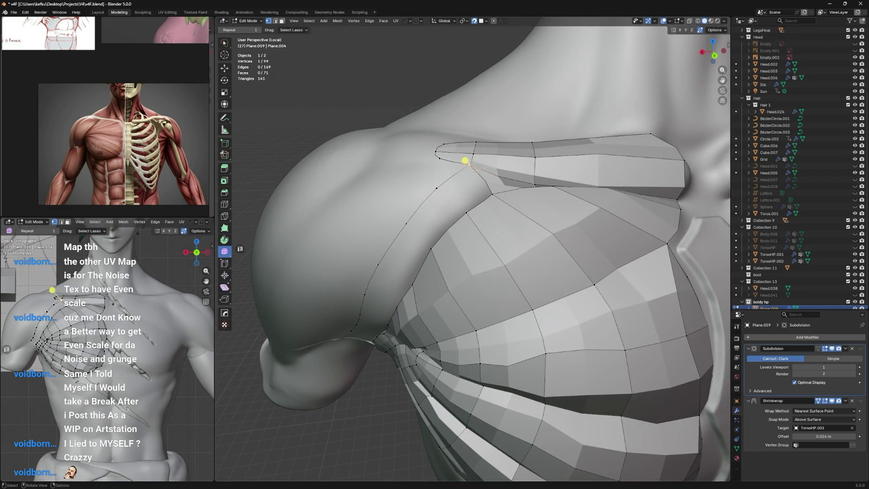
{"action": "left_click", "coordinate": [465, 161], "text": "shift"}
{"action": "key", "text": "f"}
{"action": "key", "text": "f"}
{"action": "key", "text": "f"}
{"action": "key", "text": "f"}
{"action": "key", "text": "f"}
{"action": "middle_click_drag", "start_coordinate": [374, 316], "coordinate": [468, 202]}
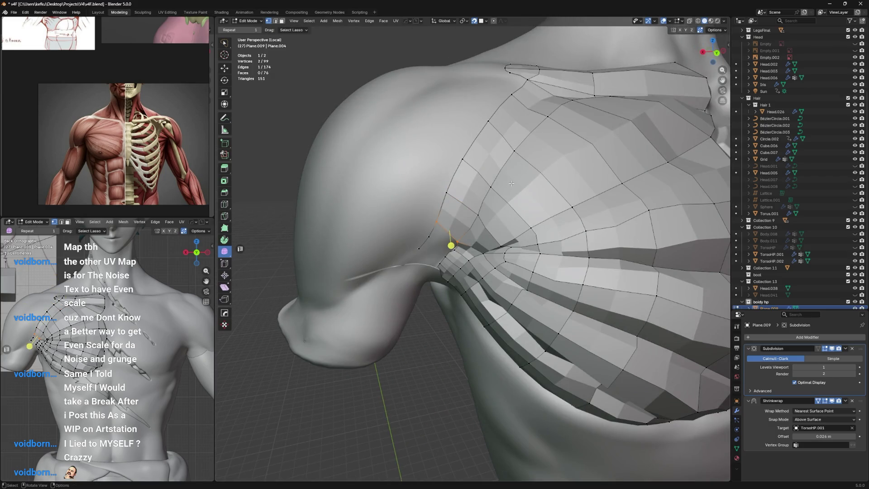
{"action": "key", "text": "f"}
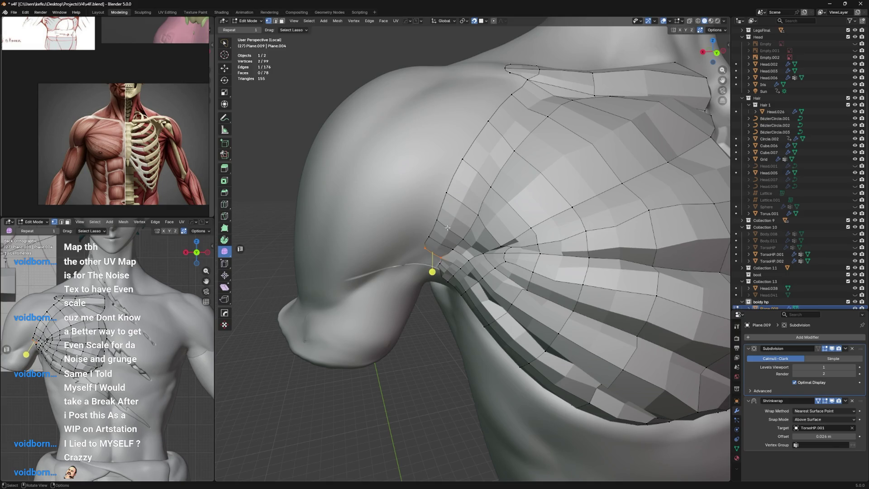
{"action": "left_click", "coordinate": [421, 248], "text": "ctrl"}
Step: Reposition the armpit vertex, extrude one more vertex from it and save the file
{"action": "middle_click_drag", "start_coordinate": [442, 252], "coordinate": [466, 204]}
{"action": "left_click", "coordinate": [456, 150]}
{"action": "key", "text": "g"}
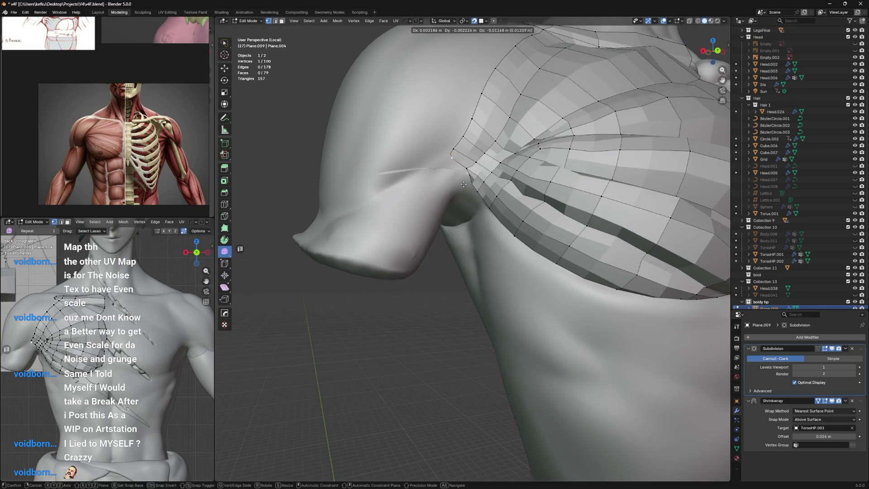
{"action": "left_click", "coordinate": [464, 183]}
{"action": "key", "text": "e"}
{"action": "left_click", "coordinate": [465, 191]}
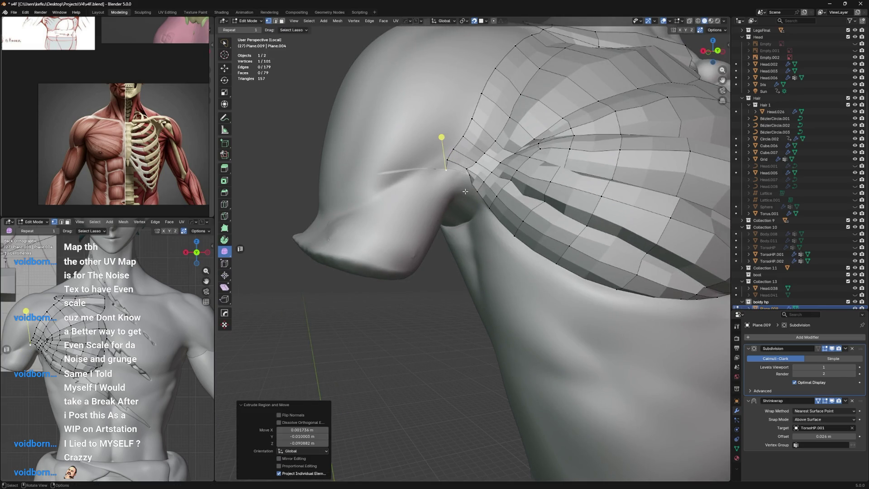
{"action": "key", "text": "g"}
{"action": "key", "text": "ctrl+s"}
{"action": "mouse_move", "coordinate": [457, 173]}
{"action": "middle_mouse_down"}
{"action": "mouse_move", "coordinate": [336, 297]}
{"action": "mouse_move", "coordinate": [475, 181]}
{"action": "middle_mouse_up"}
{"action": "left_click", "coordinate": [336, 297]}
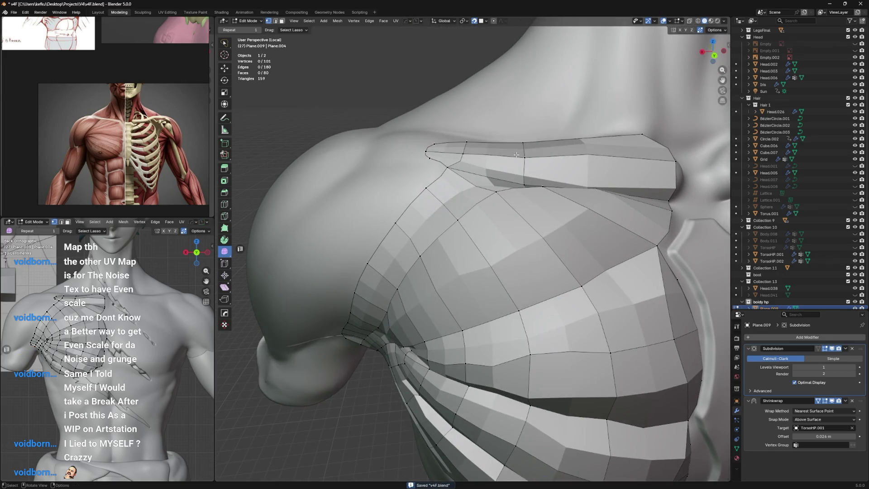
Step: Add an edge loop across the shoulder and return to object mode
{"action": "middle_click_drag", "start_coordinate": [517, 155], "coordinate": [503, 206]}
{"action": "middle_click_drag", "start_coordinate": [472, 249], "coordinate": [485, 145]}
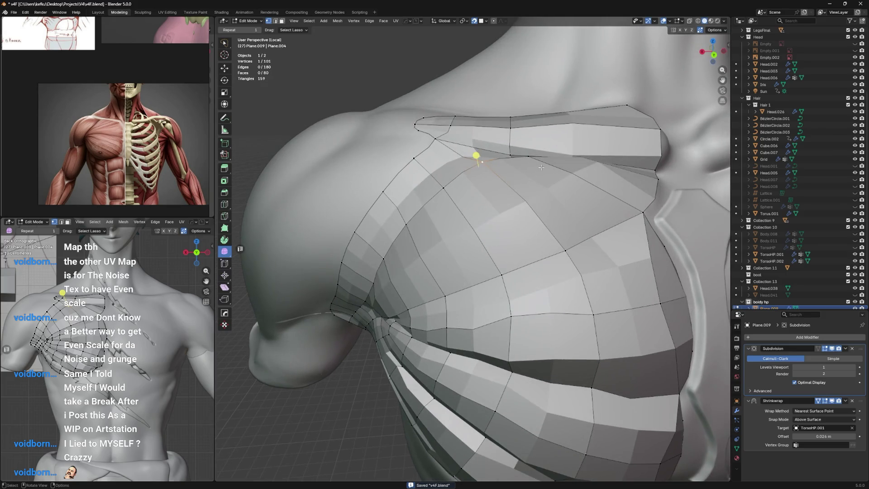
{"action": "key", "text": "g"}
{"action": "key", "text": "Escape"}
{"action": "key", "text": "ctrl+r"}
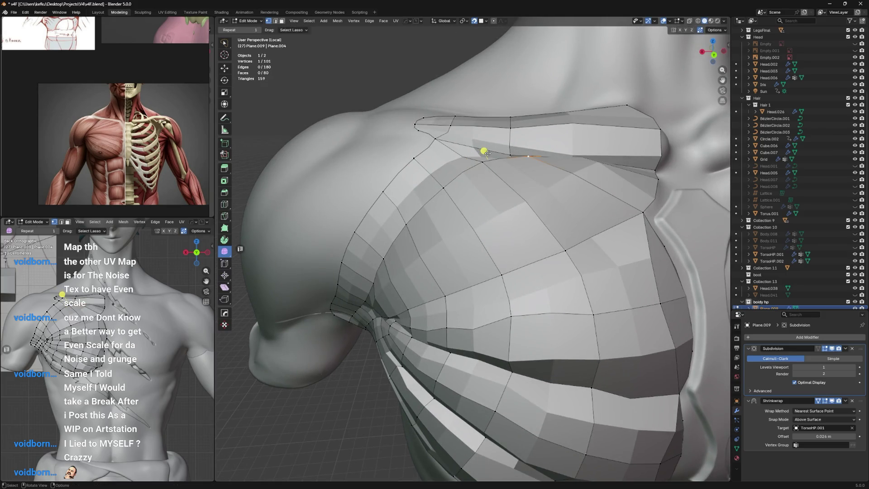
{"action": "left_click", "coordinate": [459, 150]}
{"action": "mouse_move", "coordinate": [460, 152]}
{"action": "middle_mouse_down"}
{"action": "mouse_move", "coordinate": [483, 189]}
{"action": "mouse_move", "coordinate": [583, 259]}
{"action": "middle_mouse_up"}
{"action": "key", "text": "Tab"}
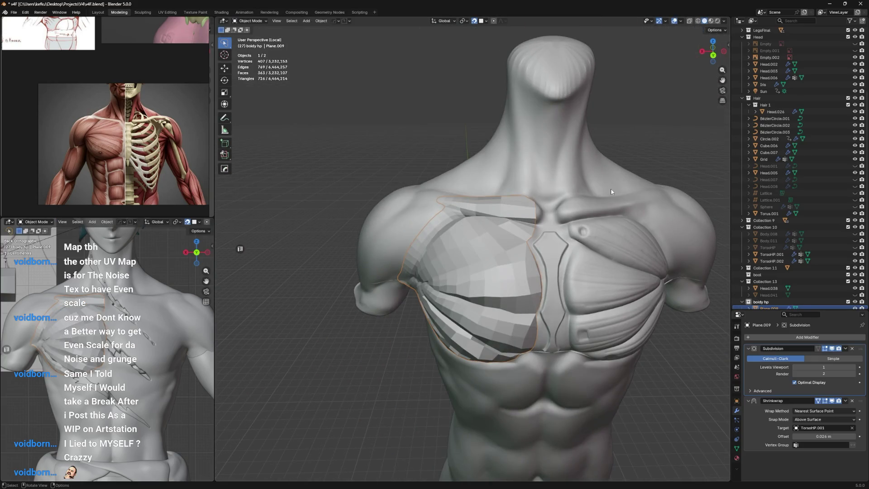
Step: Raise the Subdivision viewport level to 3, save, and select the whole pectoral mesh
{"action": "left_click", "coordinate": [857, 368]}
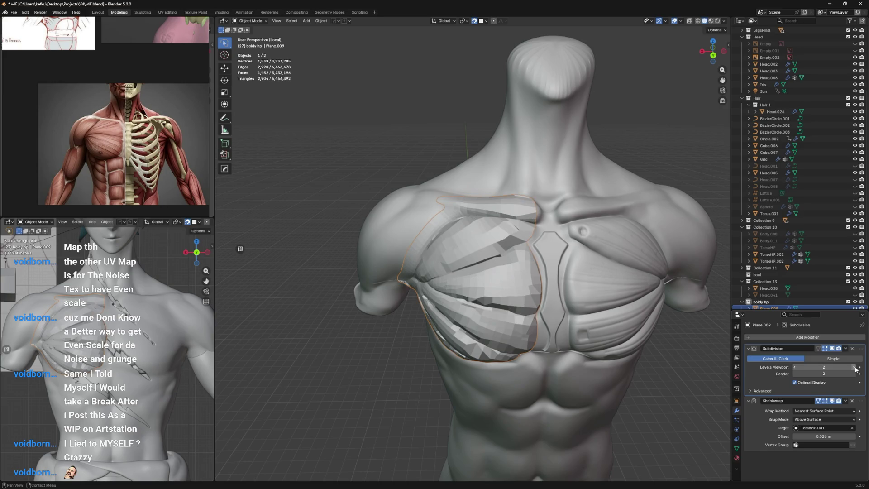
{"action": "left_click", "coordinate": [857, 367]}
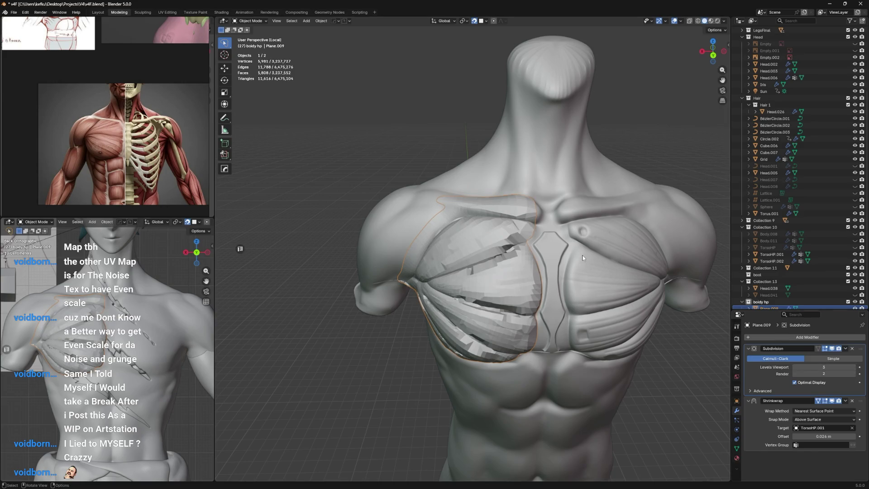
{"action": "middle_click_drag", "start_coordinate": [584, 258], "coordinate": [550, 228]}
{"action": "scroll", "coordinate": [550, 229], "scroll_direction": "up", "scroll_amount": 2}
{"action": "key", "text": "Tab"}
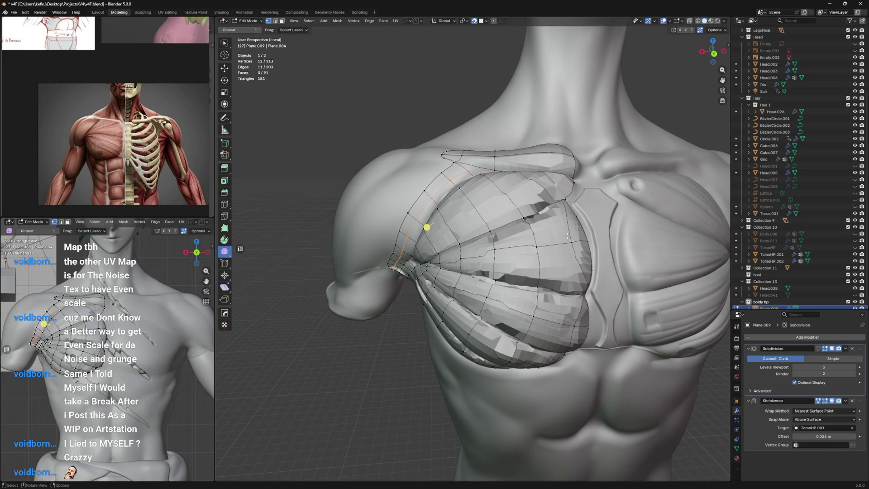
{"action": "key", "text": "ctrl+s"}
{"action": "middle_click_drag", "start_coordinate": [575, 228], "coordinate": [547, 214]}
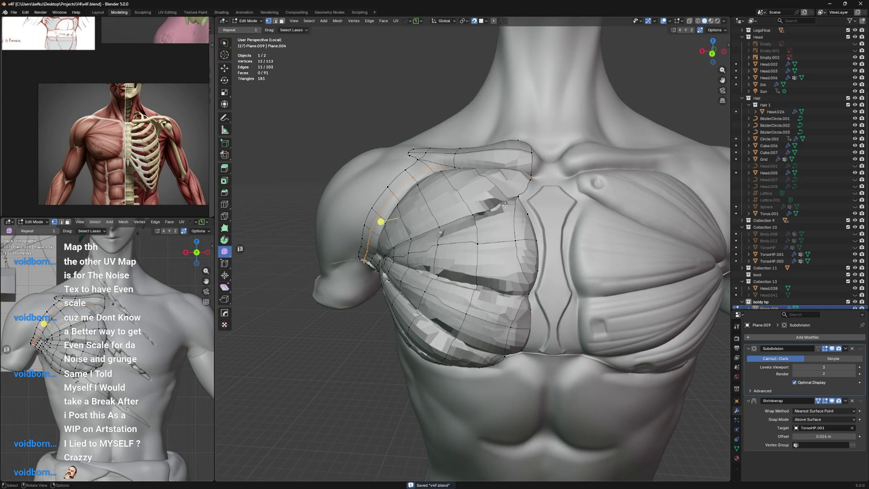
{"action": "key", "text": "a"}
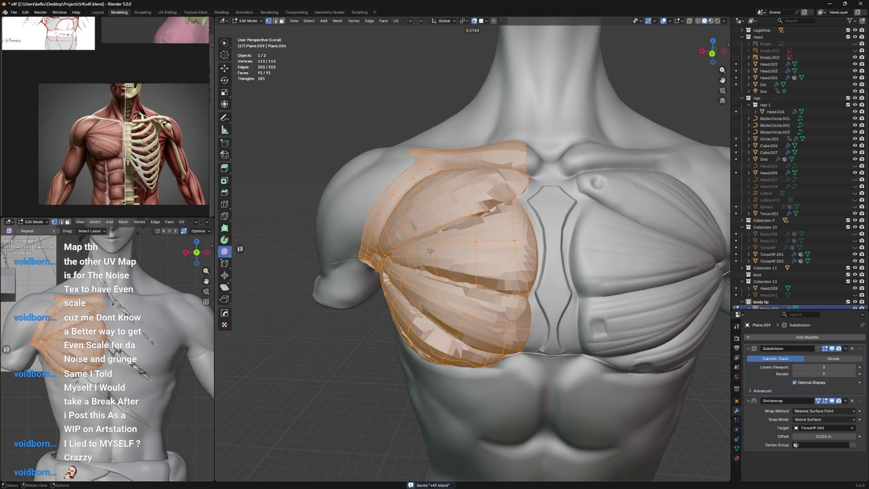
Step: Inspect TorsoHP.001 in edit mode, then make the pectoral piece Plane.009 active again
{"action": "key", "text": "Tab"}
{"action": "left_click", "coordinate": [586, 232]}
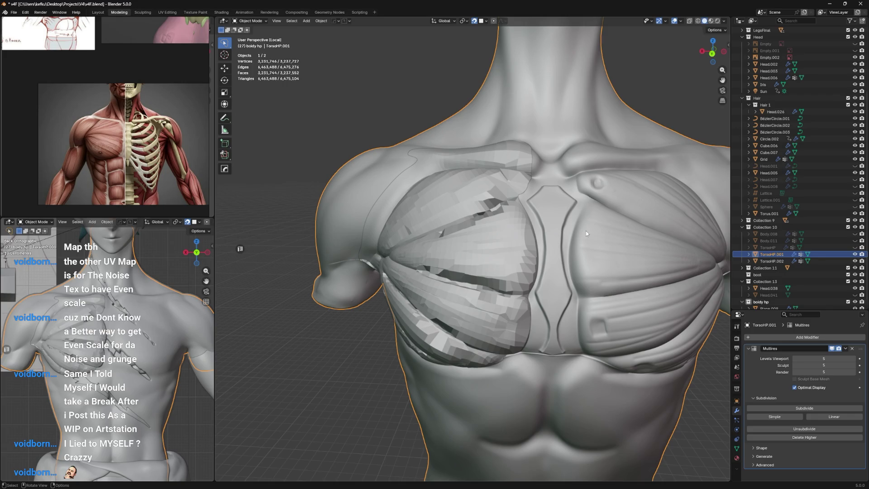
{"action": "key", "text": "Tab"}
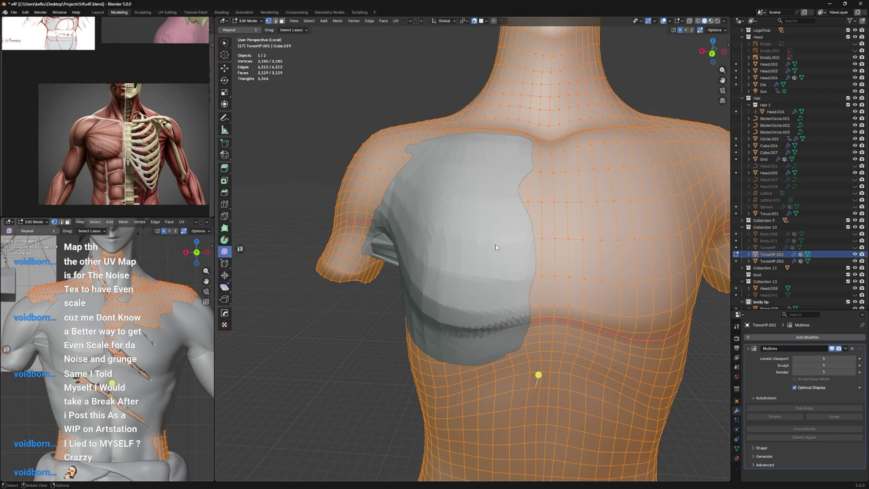
{"action": "key", "text": "Tab"}
{"action": "scroll", "coordinate": [585, 251], "scroll_direction": "down", "scroll_amount": 3}
{"action": "left_click", "coordinate": [485, 248]}
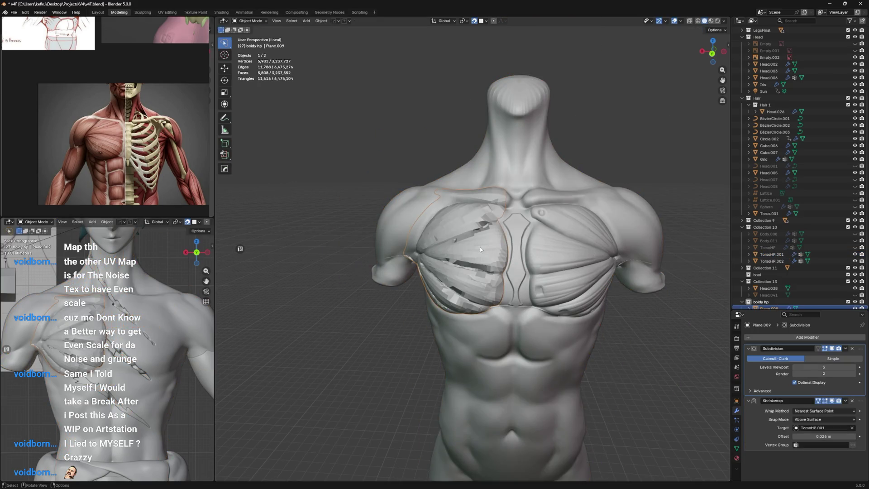
{"action": "scroll", "coordinate": [481, 246], "scroll_direction": "up", "scroll_amount": 3}
{"action": "scroll", "coordinate": [479, 247], "scroll_direction": "up", "scroll_amount": 1}
Step: Lower the viewport level to 1 and move Subdivision below Shrinkwrap
{"action": "left_click_drag", "start_coordinate": [797, 369], "coordinate": [731, 345]}
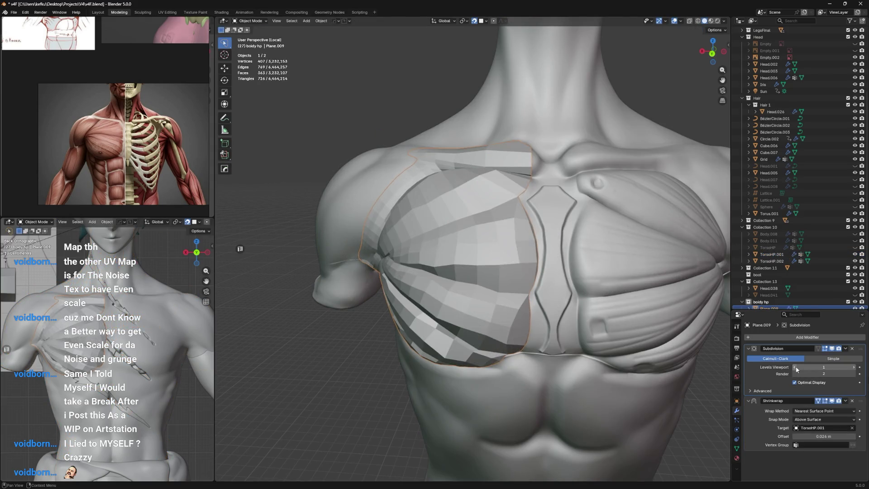
{"action": "left_click_drag", "start_coordinate": [863, 350], "coordinate": [863, 413]}
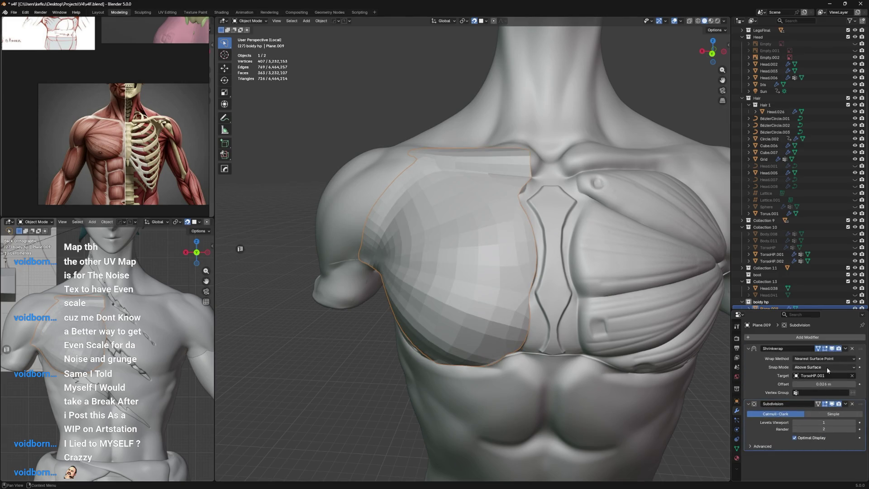
Step: Set the viewport level to 2, enable On Cage for editing, and save the file
{"action": "left_click", "coordinate": [855, 423]}
{"action": "mouse_move", "coordinate": [530, 300]}
{"action": "middle_mouse_down"}
{"action": "mouse_move", "coordinate": [575, 274]}
{"action": "mouse_move", "coordinate": [504, 241]}
{"action": "mouse_move", "coordinate": [506, 252]}
{"action": "mouse_move", "coordinate": [516, 244]}
{"action": "middle_mouse_up"}
{"action": "key", "text": "Tab"}
{"action": "left_click", "coordinate": [817, 404]}
{"action": "key", "text": "ctrl+s"}
Step: Try a bevel on a chest edge loop, undo it, and fully crease the loop instead
{"action": "left_click", "coordinate": [506, 264], "text": "alt"}
{"action": "key", "text": "ctrl+b"}
{"action": "left_click", "coordinate": [524, 225]}
{"action": "key", "text": "ctrl+z"}
{"action": "key", "text": "shift+e"}
{"action": "type", "text": "1"}
{"action": "key", "text": "Return"}
Step: Fully crease two more edge loops fanning from the armpit across the chest
{"action": "middle_click_drag", "start_coordinate": [537, 199], "coordinate": [542, 219]}
{"action": "left_click", "coordinate": [541, 218], "text": "alt"}
{"action": "key", "text": "shift+e"}
{"action": "left_click", "coordinate": [670, 98]}
{"action": "mouse_move", "coordinate": [546, 183]}
{"action": "middle_mouse_down"}
{"action": "mouse_move", "coordinate": [511, 258]}
{"action": "mouse_move", "coordinate": [555, 229]}
{"action": "mouse_move", "coordinate": [546, 203]}
{"action": "middle_mouse_up"}
{"action": "left_click", "coordinate": [506, 255], "text": "alt"}
{"action": "key", "text": "shift+e"}
{"action": "type", "text": "1"}
{"action": "key", "text": "Return"}
{"action": "left_click", "coordinate": [555, 229], "text": "alt"}
{"action": "scroll", "coordinate": [546, 203], "scroll_direction": "up", "scroll_amount": 5}
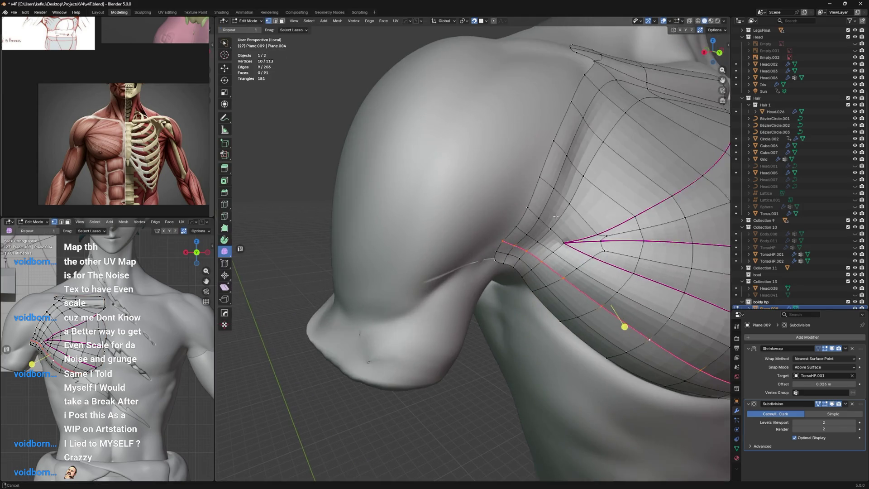
Step: Join vertices to form a face at the armpit and adjust nearby vertices
{"action": "left_click", "coordinate": [520, 241]}
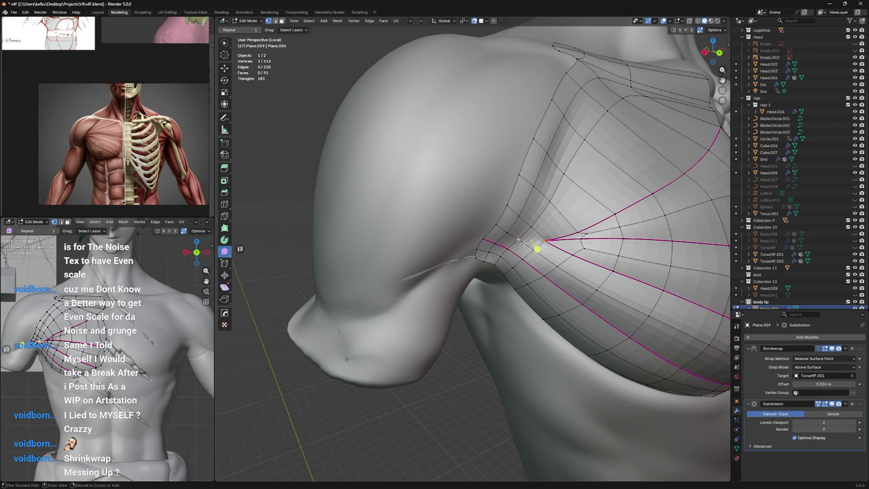
{"action": "key", "text": "j"}
{"action": "middle_click_drag", "start_coordinate": [531, 238], "coordinate": [516, 243]}
{"action": "left_click", "coordinate": [516, 244], "text": "shift"}
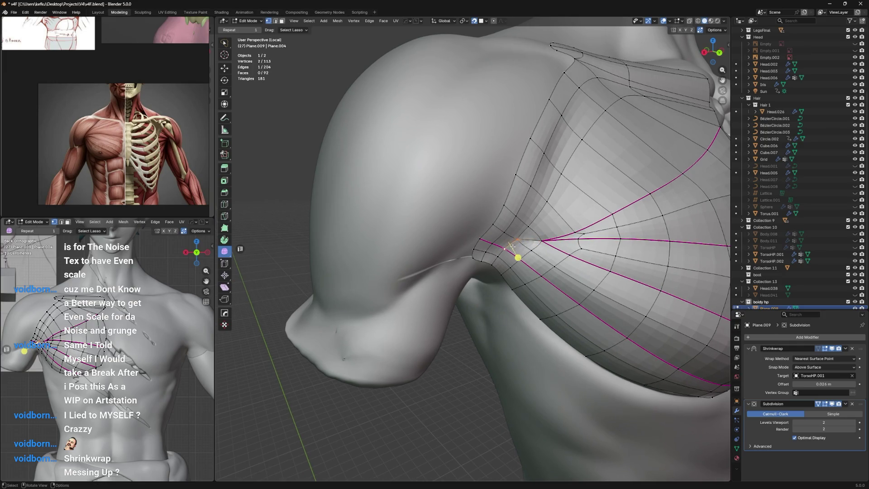
{"action": "left_click", "coordinate": [523, 250]}
{"action": "key", "text": "Tab"}
{"action": "scroll", "coordinate": [535, 199], "scroll_direction": "down", "scroll_amount": 5}
Step: Toggle between object and edit mode to review the shoulder shape
{"action": "middle_click_drag", "start_coordinate": [535, 198], "coordinate": [542, 191]}
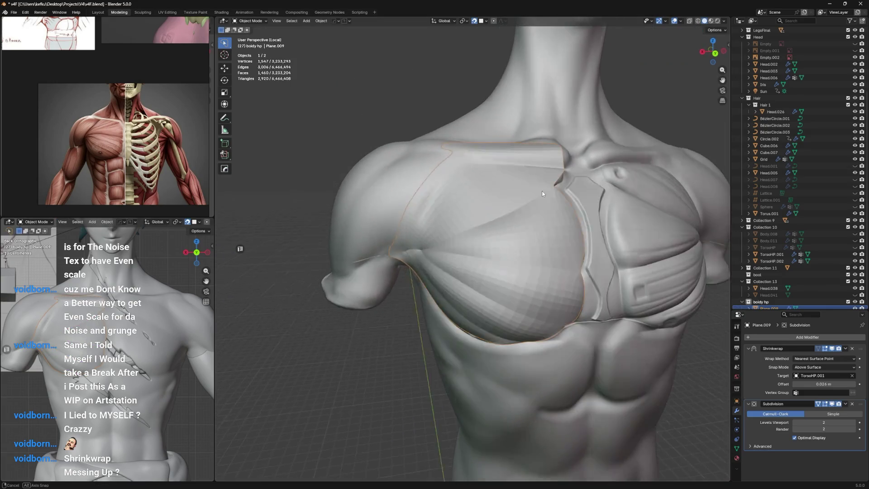
{"action": "key", "text": "Tab"}
{"action": "scroll", "coordinate": [516, 224], "scroll_direction": "up", "scroll_amount": 2}
{"action": "scroll", "coordinate": [502, 234], "scroll_direction": "up", "scroll_amount": 3}
{"action": "key", "text": "Tab"}
{"action": "key", "text": "Tab"}
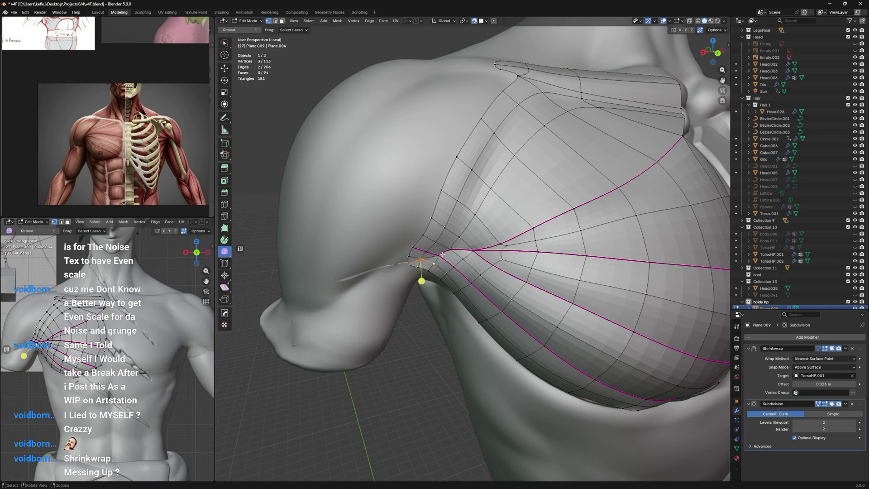
{"action": "key", "text": "Tab"}
{"action": "mouse_move", "coordinate": [457, 237]}
{"action": "middle_mouse_down"}
{"action": "mouse_move", "coordinate": [516, 174]}
{"action": "mouse_move", "coordinate": [597, 133]}
{"action": "middle_mouse_up"}
{"action": "key", "text": "Tab"}
{"action": "scroll", "coordinate": [541, 176], "scroll_direction": "up", "scroll_amount": 3}
{"action": "scroll", "coordinate": [542, 176], "scroll_direction": "up", "scroll_amount": 3}
Step: Fully crease the armpit edges, then select the loops along the pectoral and over the shoulder
{"action": "key", "text": "shift+e"}
{"action": "left_click", "coordinate": [598, 133]}
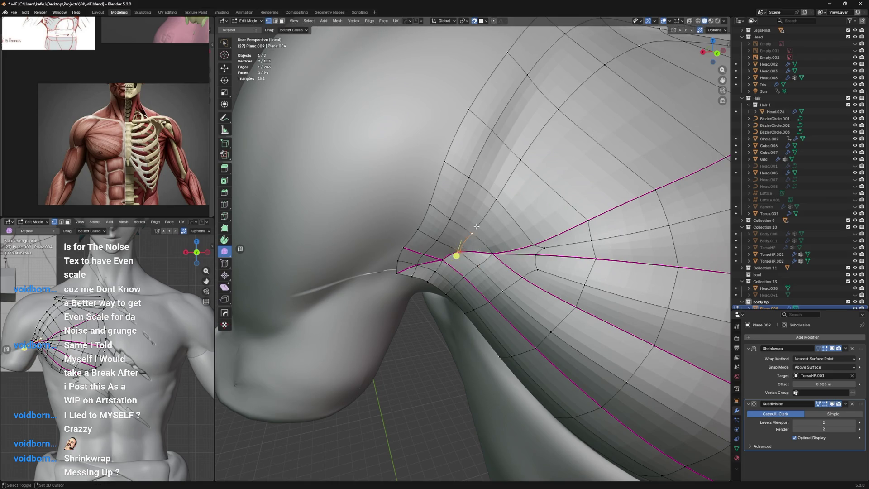
{"action": "key", "text": "shift+e"}
{"action": "left_click", "coordinate": [602, 111]}
{"action": "middle_click_drag", "start_coordinate": [529, 178], "coordinate": [504, 207]}
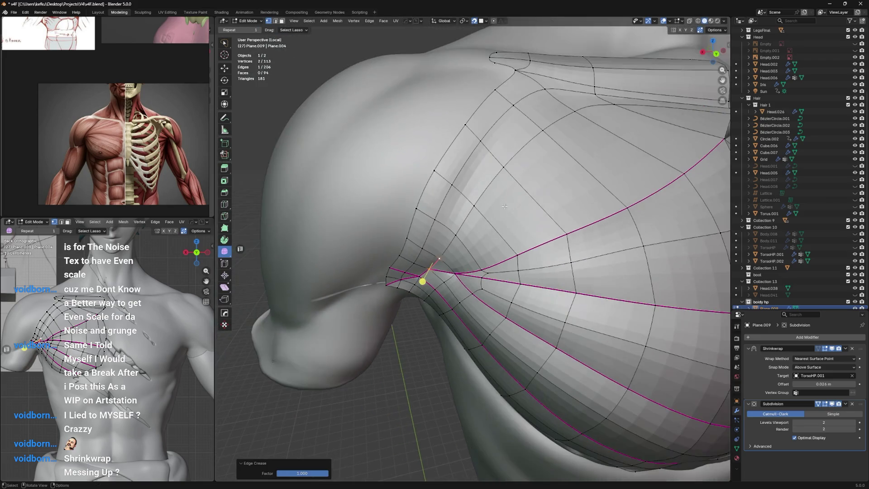
{"action": "left_click", "coordinate": [507, 179], "text": "alt"}
{"action": "scroll", "coordinate": [537, 163], "scroll_direction": "down", "scroll_amount": 4}
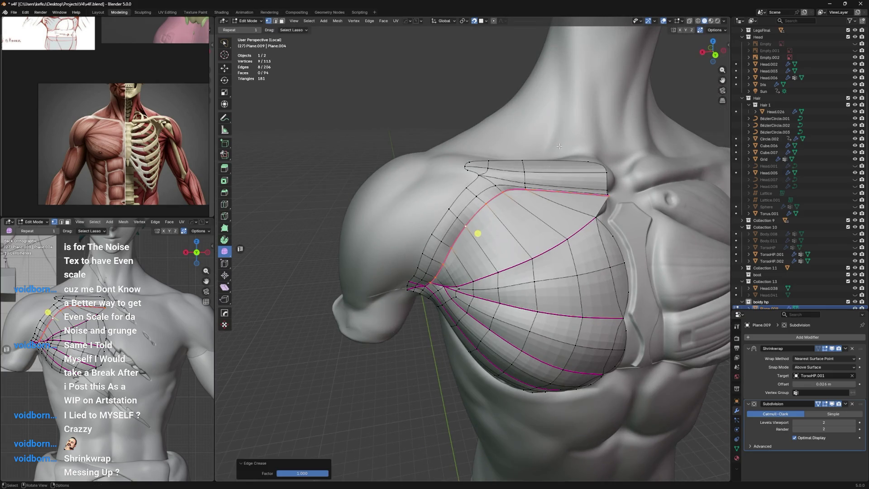
{"action": "left_click", "coordinate": [524, 184], "text": "alt"}
Step: Confirm the shoulder loop adjustment and compare the shape in and out of edit mode
{"action": "left_click", "coordinate": [529, 175]}
{"action": "mouse_move", "coordinate": [530, 175]}
{"action": "middle_mouse_down"}
{"action": "mouse_move", "coordinate": [560, 150]}
{"action": "mouse_move", "coordinate": [529, 192]}
{"action": "middle_mouse_up"}
{"action": "key", "text": "Tab"}
{"action": "key", "text": "Tab"}
{"action": "key", "text": "Tab"}
{"action": "key", "text": "Tab"}
{"action": "key", "text": "Tab"}
{"action": "key", "text": "Tab"}
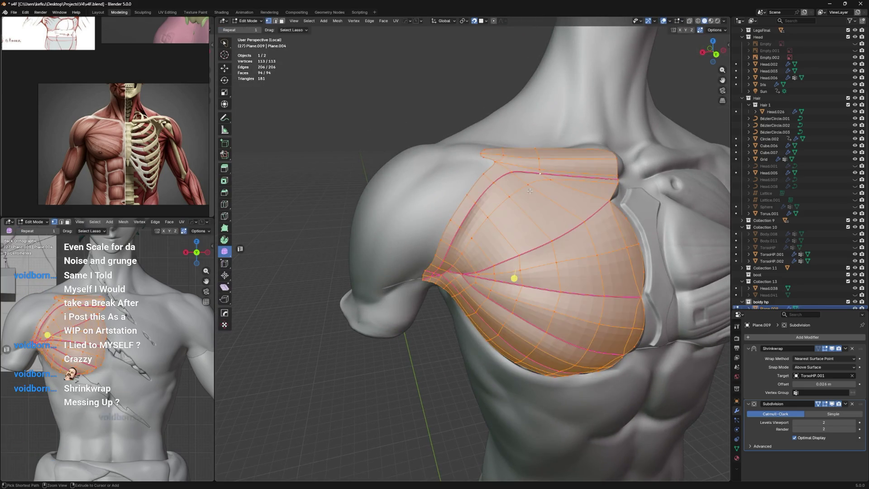
{"action": "key", "text": "Tab"}
{"action": "key", "text": "Tab"}
{"action": "key", "text": "alt+a"}
Step: Fully crease the upper pectoral edge loop and orbit the torso to review the creases
{"action": "left_click", "coordinate": [510, 201], "text": "alt"}
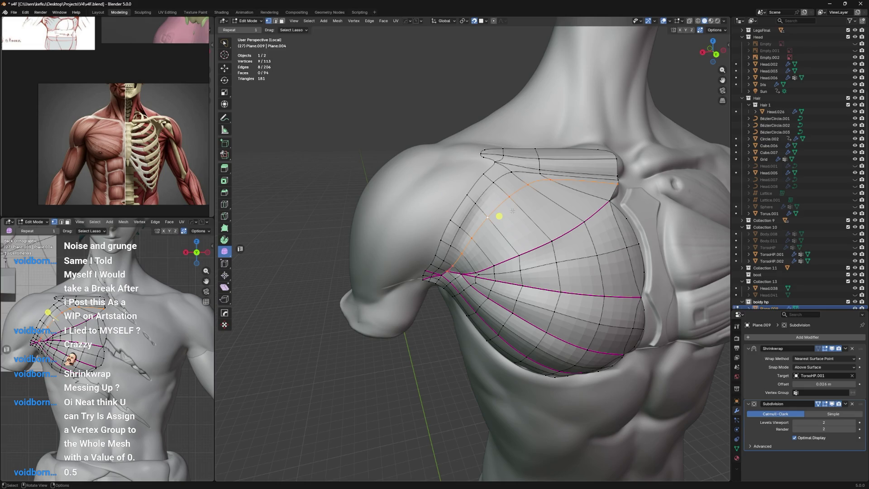
{"action": "middle_click_drag", "start_coordinate": [512, 212], "coordinate": [537, 190]}
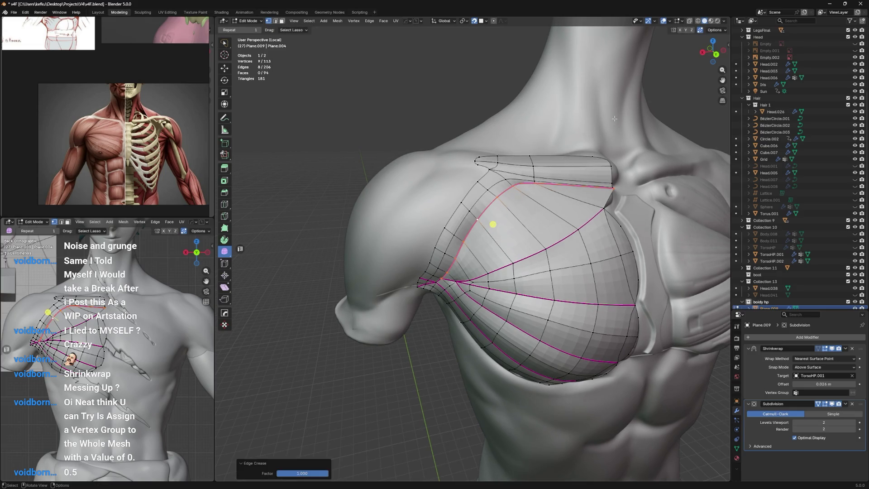
{"action": "key", "text": "Tab"}
{"action": "mouse_move", "coordinate": [522, 272]}
{"action": "middle_mouse_down"}
{"action": "mouse_move", "coordinate": [487, 266]}
{"action": "mouse_move", "coordinate": [517, 303]}
{"action": "middle_mouse_up"}
{"action": "key", "text": "Tab"}
{"action": "key", "text": "Tab"}
{"action": "key", "text": "Tab"}
Step: Add a centred loop cut across the pectoral patch and cancel a second one
{"action": "key", "text": "ctrl+r"}
{"action": "left_click", "coordinate": [503, 315]}
{"action": "right_click", "coordinate": [502, 314]}
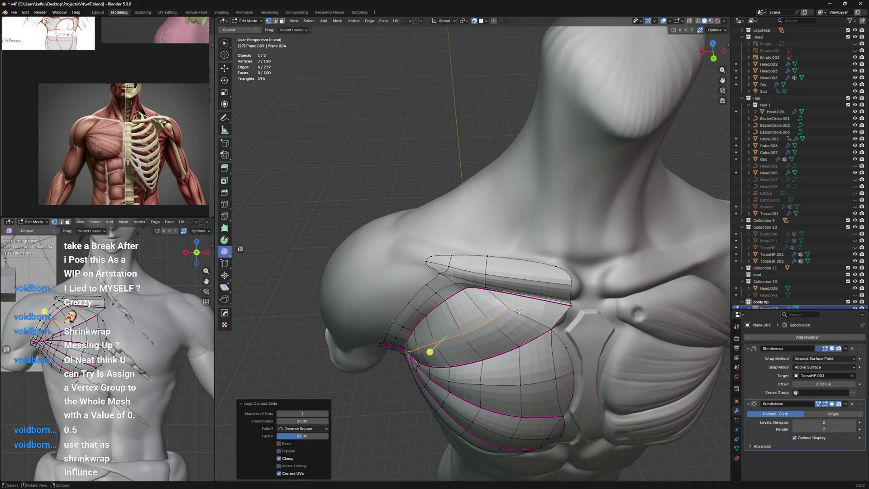
{"action": "scroll", "coordinate": [519, 312], "scroll_direction": "up", "scroll_amount": 5}
{"action": "key", "text": "ctrl+r"}
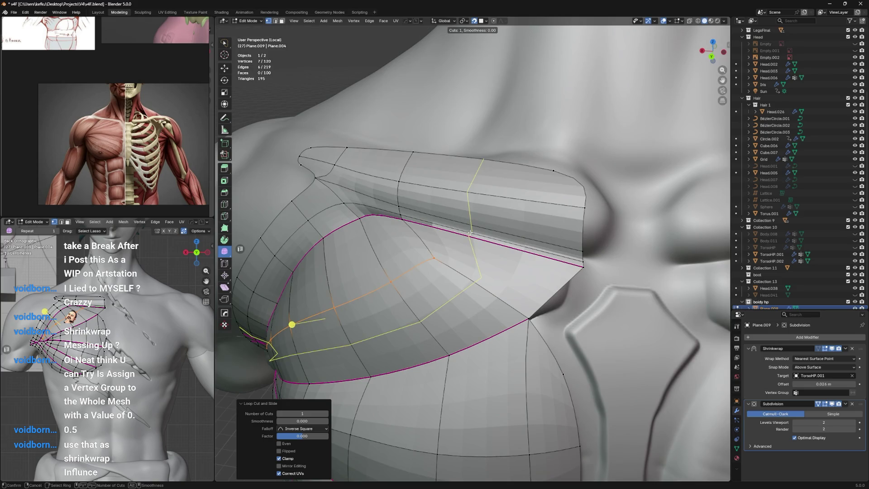
{"action": "right_click", "coordinate": [471, 232]}
Step: Knife-cut a new edge toward the shoulder and move the new collarbone vertex into place
{"action": "key", "text": "k"}
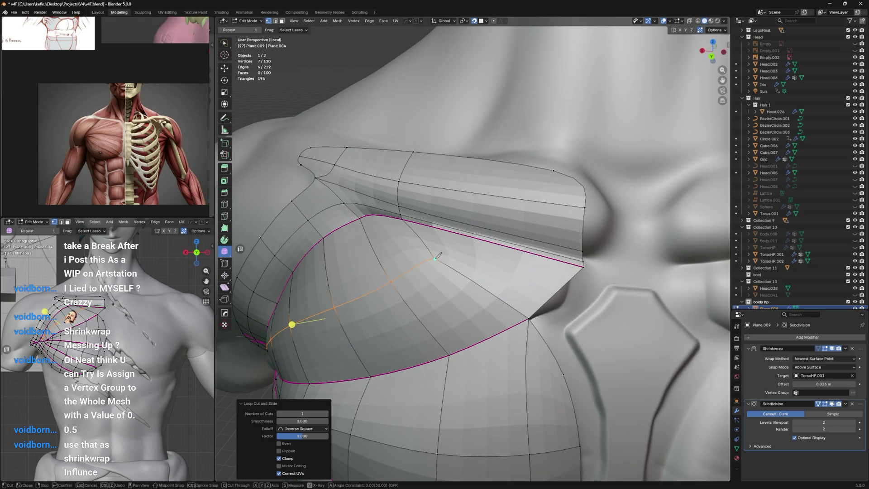
{"action": "left_click", "coordinate": [494, 158]}
{"action": "key", "text": "Return"}
{"action": "left_click", "coordinate": [453, 224]}
{"action": "key", "text": "g"}
{"action": "scroll", "coordinate": [450, 235], "scroll_direction": "down", "scroll_amount": 3}
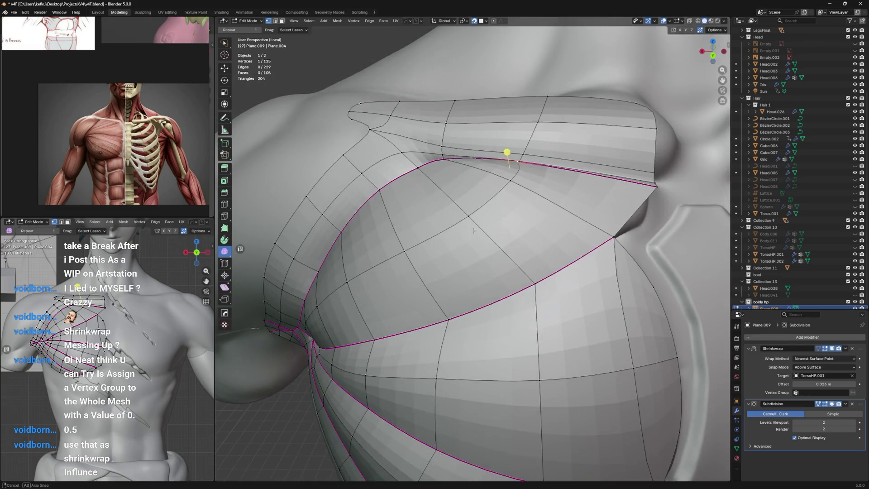
{"action": "key", "text": "Tab"}
{"action": "scroll", "coordinate": [476, 241], "scroll_direction": "down", "scroll_amount": 3}
{"action": "mouse_move", "coordinate": [482, 244]}
{"action": "middle_mouse_down"}
{"action": "mouse_move", "coordinate": [505, 234]}
{"action": "mouse_move", "coordinate": [482, 244]}
{"action": "middle_mouse_up"}
{"action": "key", "text": "Tab"}
{"action": "scroll", "coordinate": [450, 155], "scroll_direction": "up", "scroll_amount": 3}
Step: Save the file, select the whole mesh and show its Object Data properties
{"action": "left_click", "coordinate": [553, 241]}
{"action": "scroll", "coordinate": [468, 295], "scroll_direction": "up", "scroll_amount": 2}
{"action": "key", "text": "ctrl+s"}
{"action": "scroll", "coordinate": [468, 295], "scroll_direction": "down", "scroll_amount": 2}
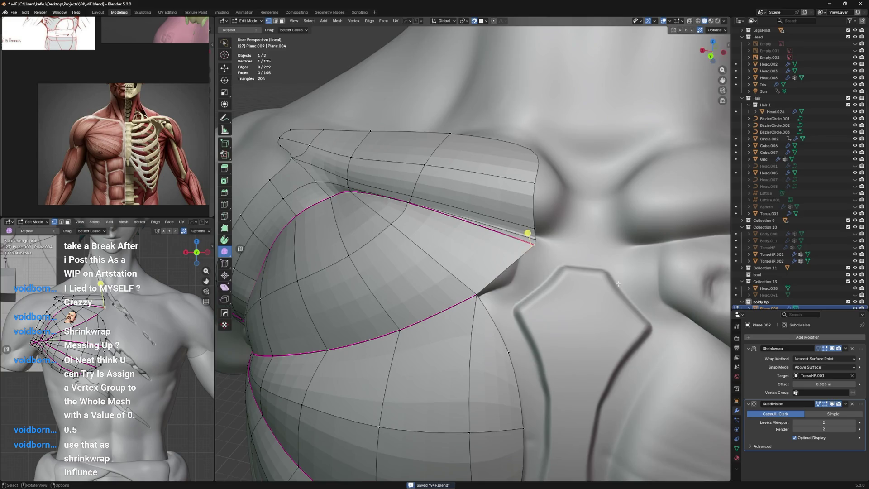
{"action": "scroll", "coordinate": [526, 234], "scroll_direction": "down", "scroll_amount": 5}
{"action": "key", "text": "a"}
{"action": "left_click", "coordinate": [737, 448]}
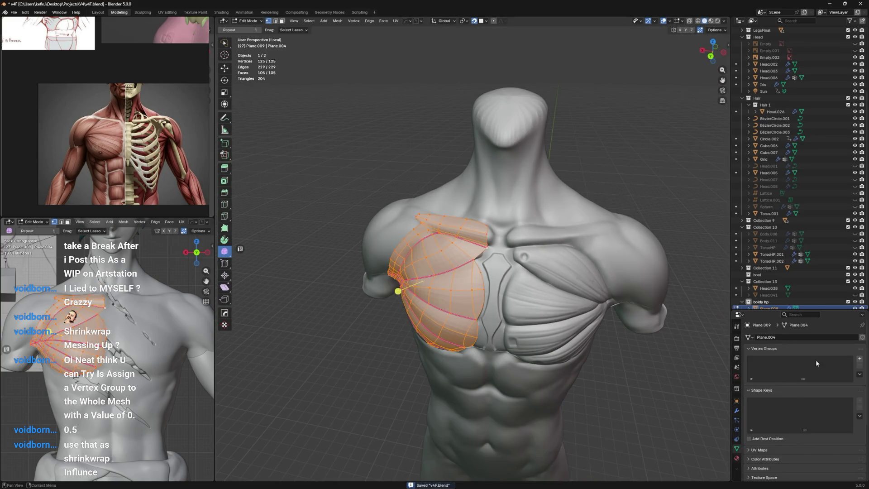
Step: Create vertex group Group, assign it to the Shrinkwrap's Vertex Group, weight about 0.28
{"action": "left_click", "coordinate": [860, 360]}
{"action": "left_click", "coordinate": [738, 410]}
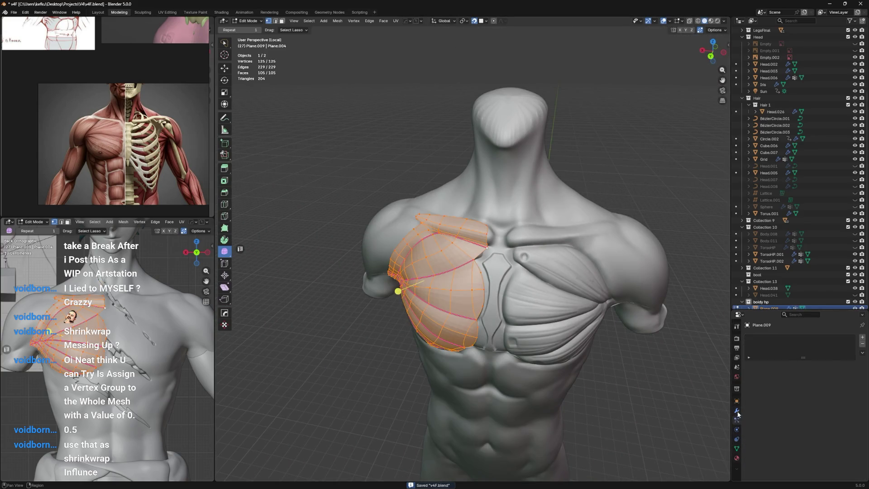
{"action": "left_click", "coordinate": [845, 395]}
{"action": "left_click", "coordinate": [815, 403]}
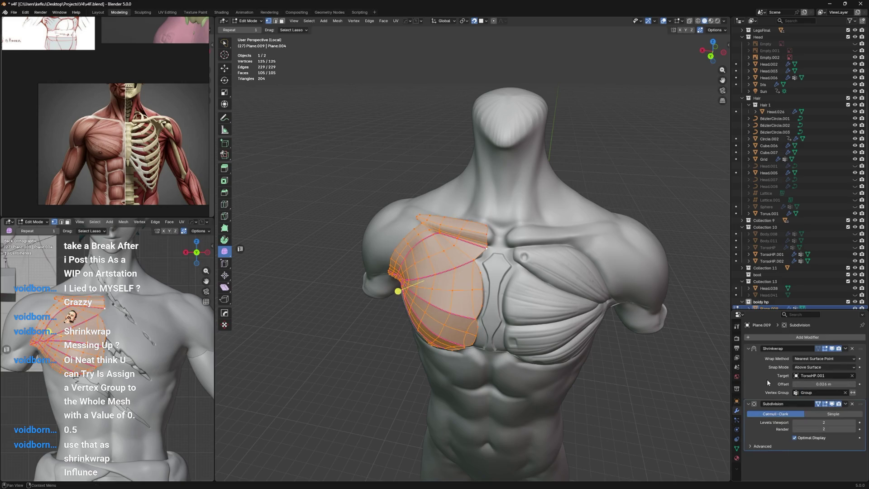
{"action": "left_click", "coordinate": [737, 449]}
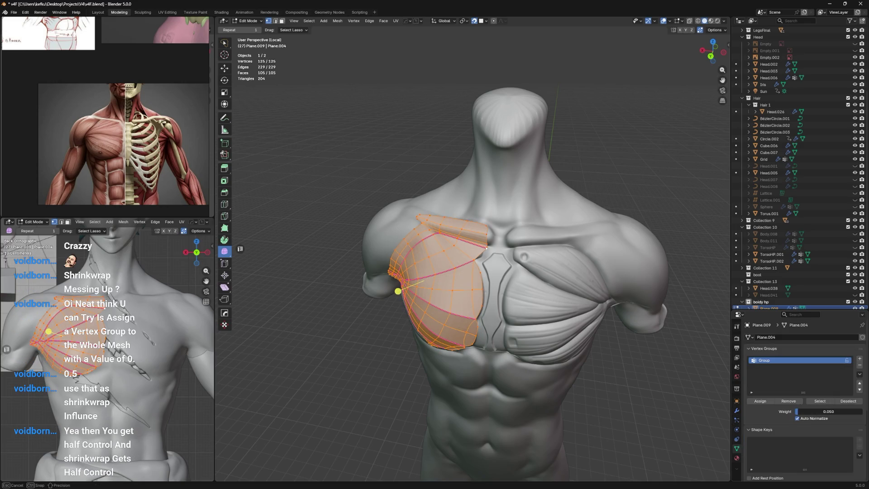
{"action": "left_click_drag", "start_coordinate": [813, 411], "coordinate": [814, 412]}
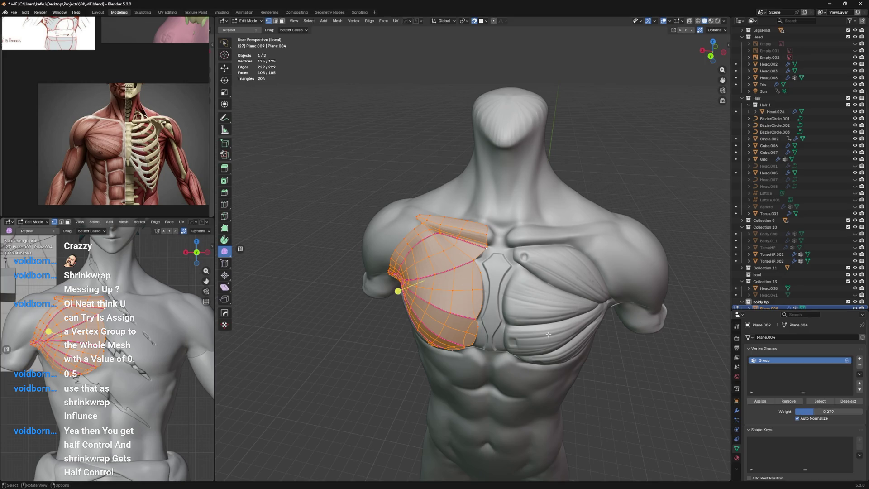
Step: Move Subdivision above Shrinkwrap in the modifier stack and inspect the chest
{"action": "key", "text": "Tab"}
{"action": "middle_click_drag", "start_coordinate": [549, 335], "coordinate": [537, 298]}
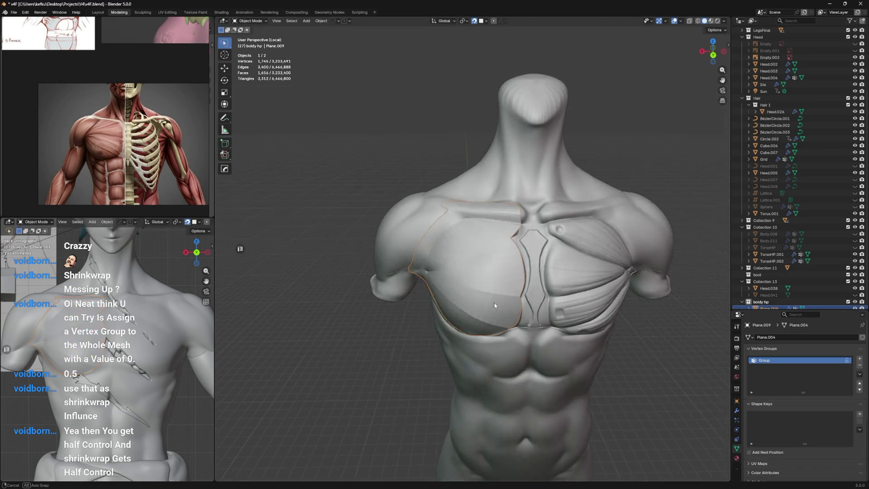
{"action": "scroll", "coordinate": [538, 299], "scroll_direction": "up", "scroll_amount": 3}
{"action": "left_click", "coordinate": [737, 410]}
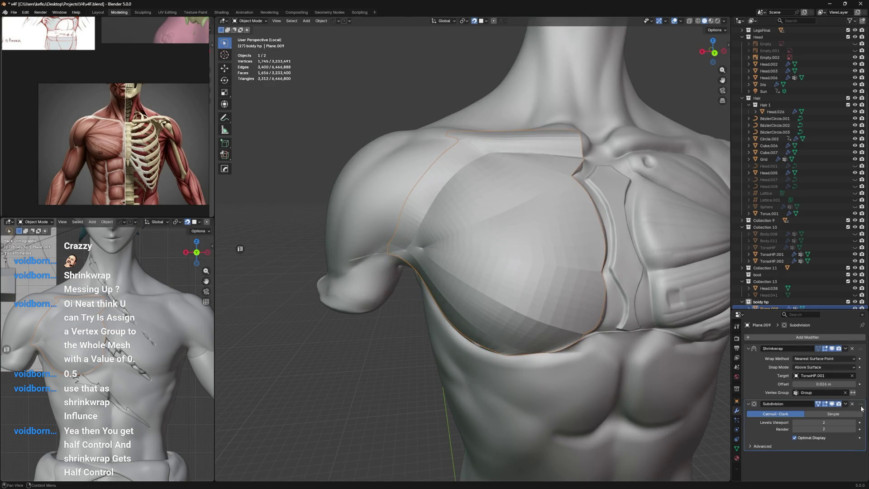
{"action": "left_click_drag", "start_coordinate": [861, 407], "coordinate": [861, 347]}
{"action": "mouse_move", "coordinate": [614, 300]}
{"action": "middle_mouse_down"}
{"action": "mouse_move", "coordinate": [590, 315]}
{"action": "mouse_move", "coordinate": [604, 333]}
{"action": "mouse_move", "coordinate": [645, 237]}
{"action": "middle_mouse_up"}
Step: Deselect edges, then with the whole mesh selected raise the vertex group weight to full
{"action": "key", "text": "Tab"}
{"action": "key", "text": "ctrl+e"}
{"action": "key", "text": "Escape"}
{"action": "key", "text": "alt+a"}
{"action": "key", "text": "Tab"}
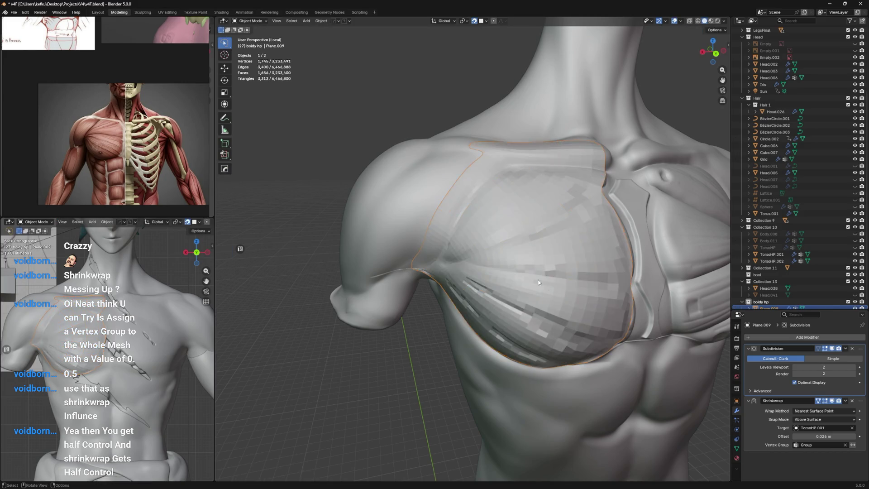
{"action": "middle_click_drag", "start_coordinate": [538, 282], "coordinate": [533, 255]}
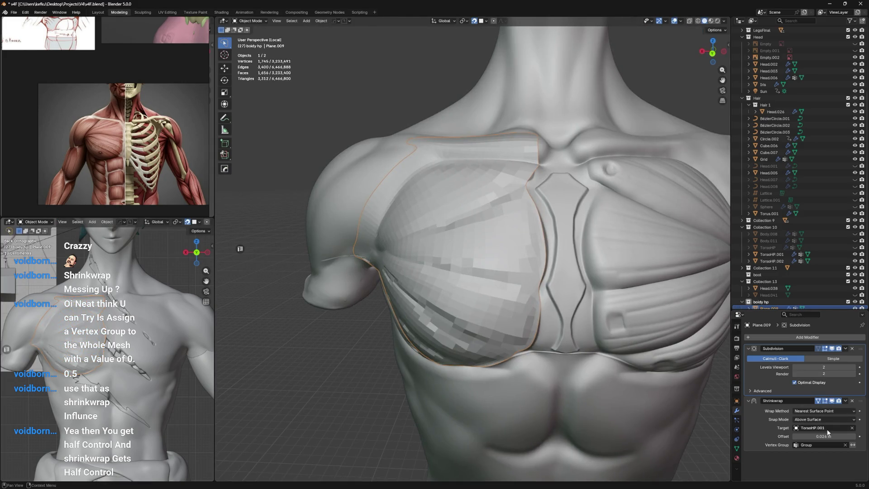
{"action": "left_click", "coordinate": [737, 449]}
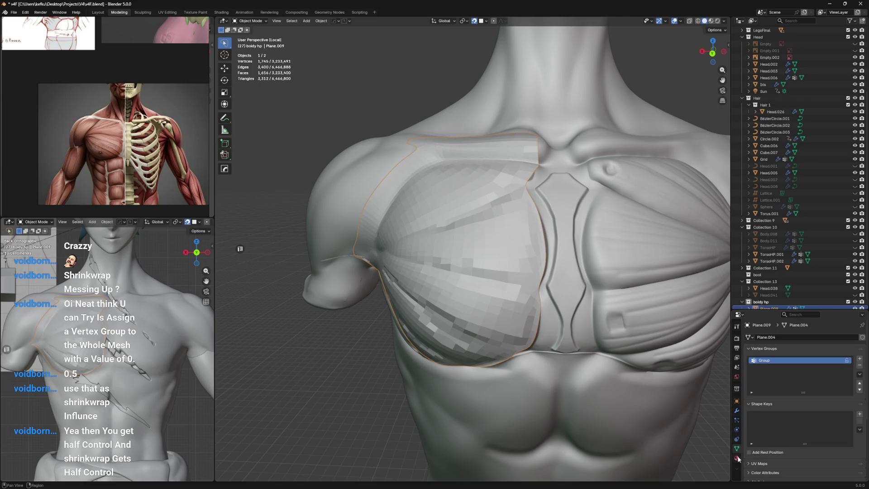
{"action": "key", "text": "Tab"}
{"action": "left_click_drag", "start_coordinate": [809, 412], "coordinate": [863, 411]}
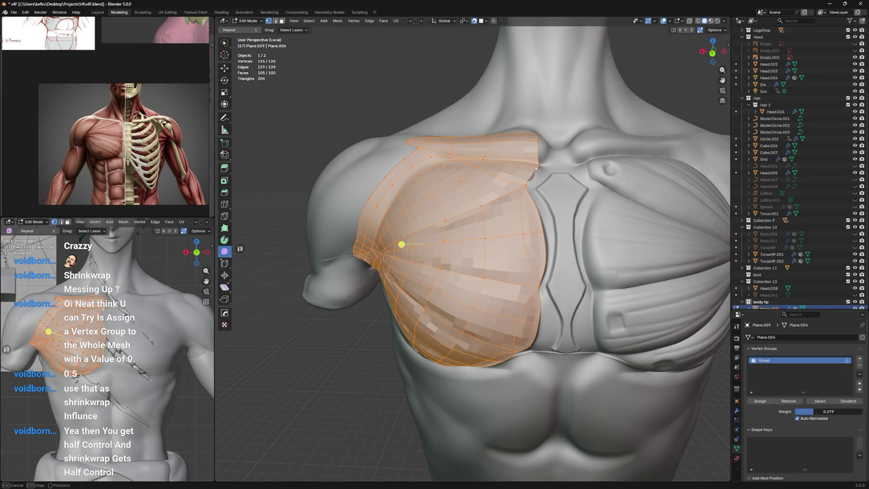
Step: Weight the whole mesh fully, then give several chest edge loops a lower weight of about 0.234
{"action": "left_click", "coordinate": [759, 401]}
{"action": "mouse_move", "coordinate": [561, 320]}
{"action": "middle_mouse_down"}
{"action": "mouse_move", "coordinate": [562, 279]}
{"action": "mouse_move", "coordinate": [574, 278]}
{"action": "mouse_move", "coordinate": [592, 231]}
{"action": "middle_mouse_up"}
{"action": "left_click", "coordinate": [562, 279], "text": "alt"}
{"action": "left_click", "coordinate": [591, 232], "text": "alt+shift"}
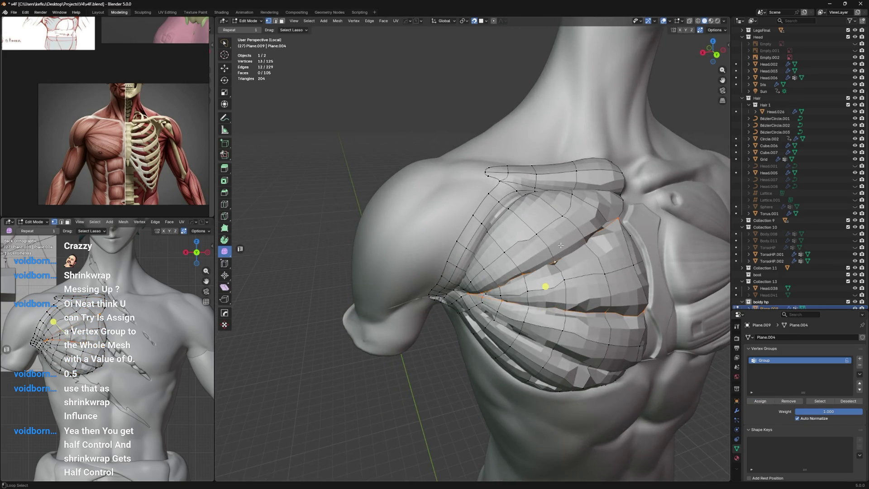
{"action": "left_click", "coordinate": [502, 216], "text": "alt+shift"}
{"action": "mouse_move", "coordinate": [503, 216]}
{"action": "middle_mouse_down"}
{"action": "mouse_move", "coordinate": [584, 272]}
{"action": "mouse_move", "coordinate": [509, 306]}
{"action": "mouse_move", "coordinate": [762, 375]}
{"action": "middle_mouse_up"}
{"action": "left_click", "coordinate": [509, 306], "text": "alt+shift"}
{"action": "left_click", "coordinate": [510, 306], "text": "alt+shift"}
{"action": "left_click_drag", "start_coordinate": [829, 413], "coordinate": [811, 412]}
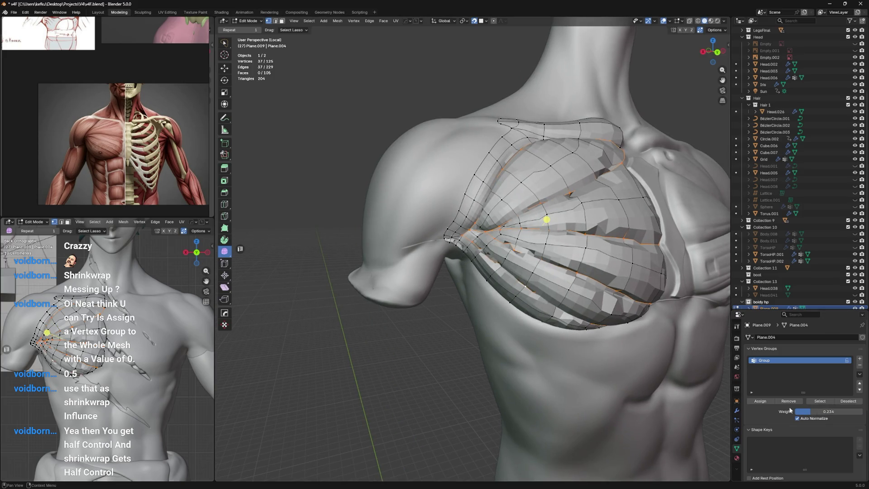
{"action": "left_click", "coordinate": [760, 400]}
{"action": "mouse_move", "coordinate": [679, 359]}
{"action": "middle_mouse_down"}
{"action": "mouse_move", "coordinate": [618, 338]}
{"action": "mouse_move", "coordinate": [687, 386]}
{"action": "middle_mouse_up"}
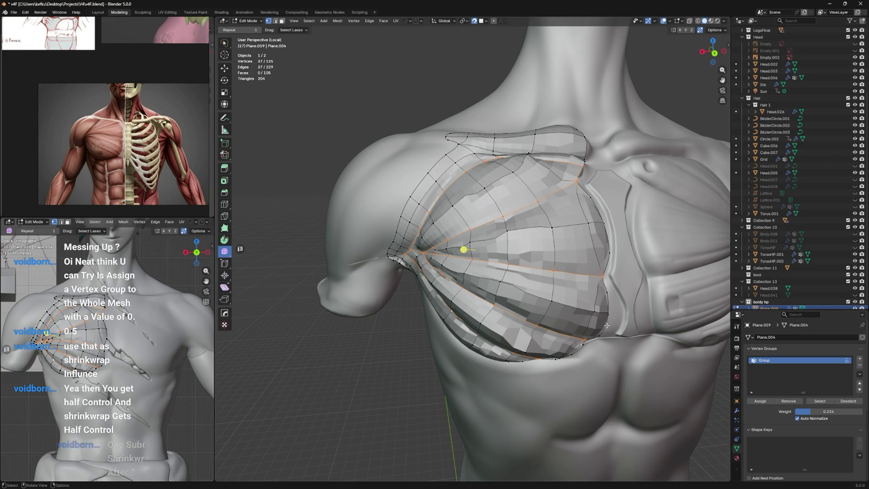
Step: Lower Subdivision viewport level to 1 and duplicate it below Shrinkwrap for a Subdivision-Shrinkwrap-Subdivision stack
{"action": "left_click", "coordinate": [736, 410]}
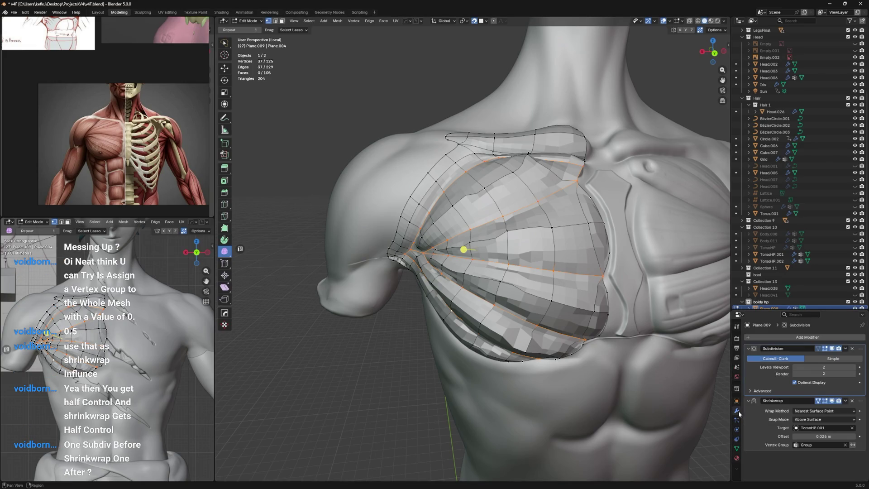
{"action": "middle_click_drag", "start_coordinate": [565, 342], "coordinate": [556, 346]}
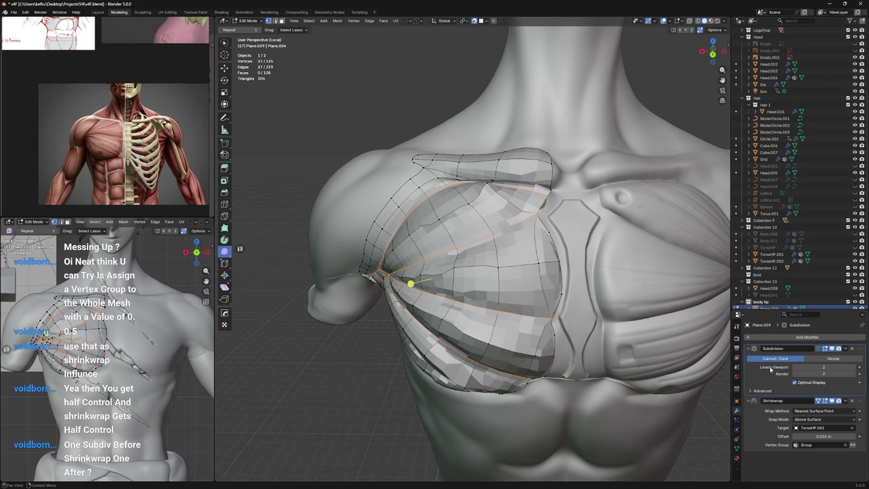
{"action": "left_click", "coordinate": [860, 367]}
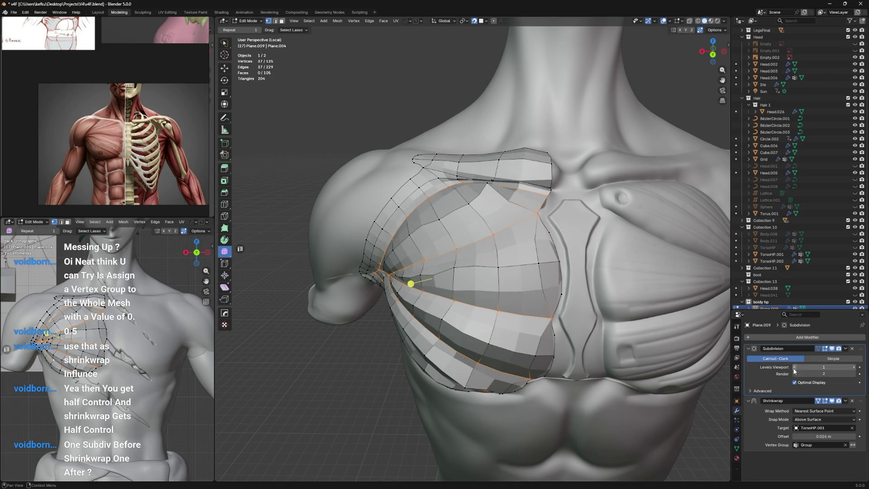
{"action": "left_click", "coordinate": [846, 348]}
{"action": "left_click", "coordinate": [817, 362]}
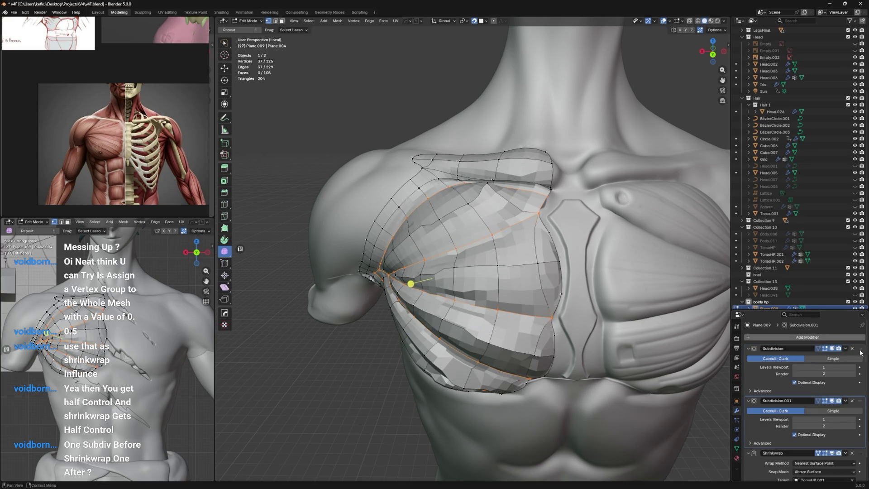
{"action": "left_click_drag", "start_coordinate": [852, 435], "coordinate": [853, 475]}
{"action": "middle_click_drag", "start_coordinate": [584, 319], "coordinate": [611, 319]}
Step: Assign every vertex to the vertex group and compare the shape with and without it via undo/redo
{"action": "left_click", "coordinate": [736, 449]}
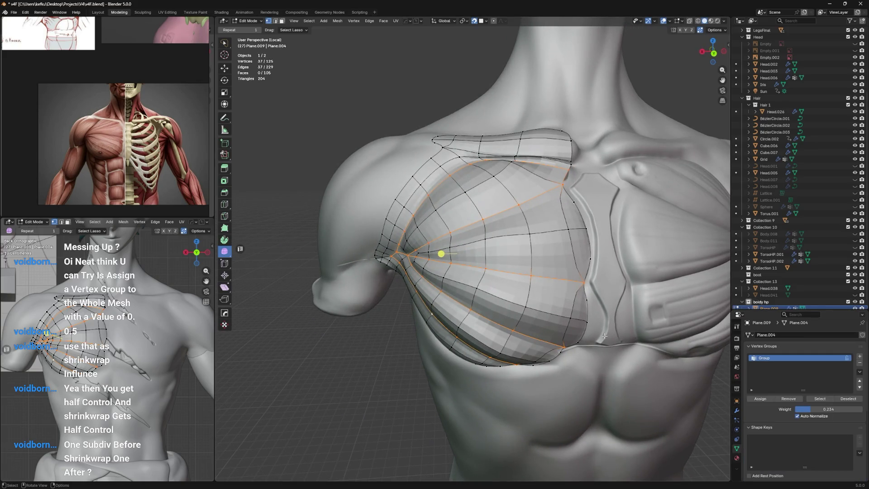
{"action": "key", "text": "a"}
{"action": "left_click", "coordinate": [803, 399]}
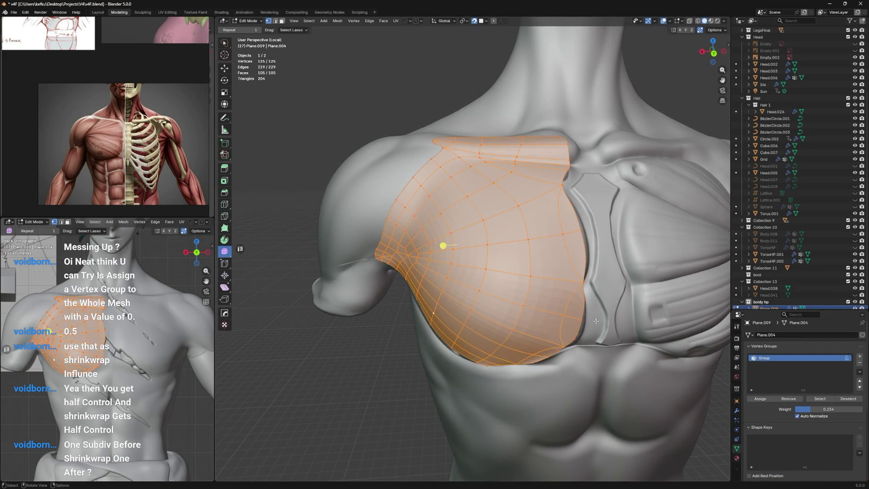
{"action": "key", "text": "ctrl+z"}
{"action": "key", "text": "ctrl+shift+z"}
{"action": "key", "text": "ctrl+z"}
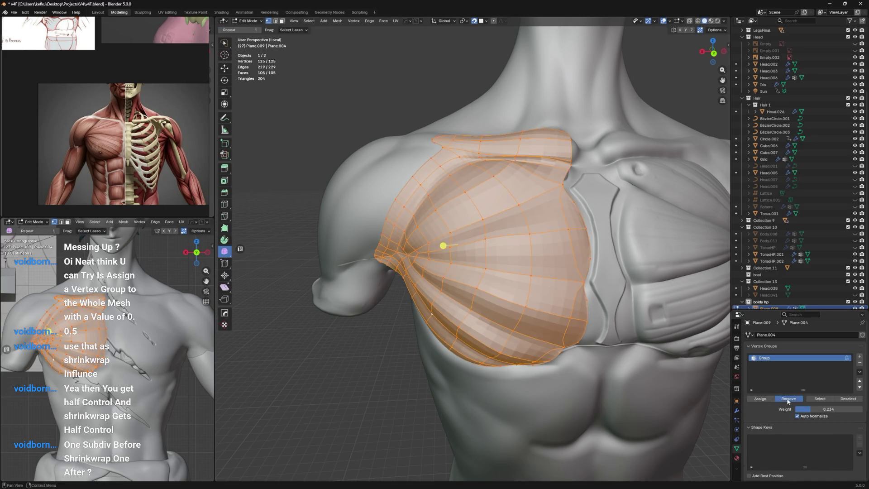
{"action": "left_click", "coordinate": [788, 400]}
Step: Clear the Shrinkwrap's Vertex Group field so the chest fully hugs the sculpt, and save the file
{"action": "left_click", "coordinate": [737, 411]}
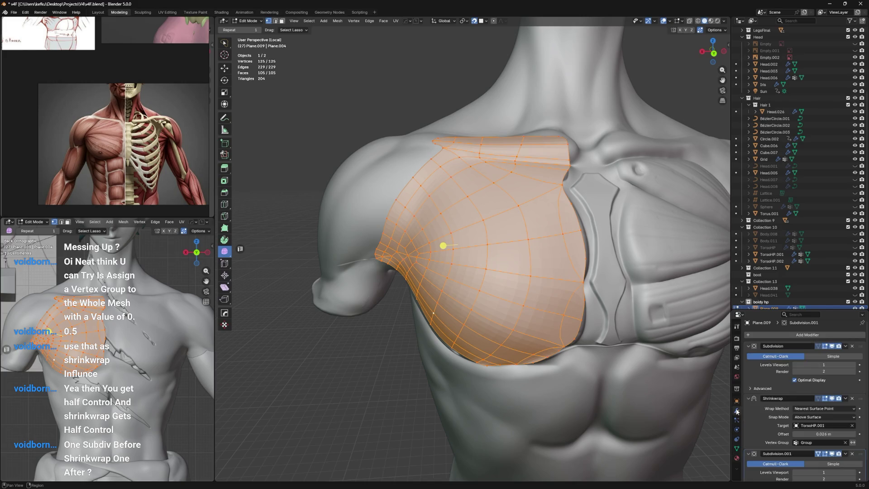
{"action": "left_click", "coordinate": [845, 442]}
{"action": "scroll", "coordinate": [800, 421], "scroll_direction": "down", "scroll_amount": 1}
{"action": "key", "text": "Tab"}
{"action": "key", "text": "Tab"}
{"action": "key", "text": "ctrl+s"}
{"action": "mouse_move", "coordinate": [554, 281]}
{"action": "middle_mouse_down"}
{"action": "mouse_move", "coordinate": [624, 300]}
{"action": "mouse_move", "coordinate": [595, 288]}
{"action": "middle_mouse_up"}
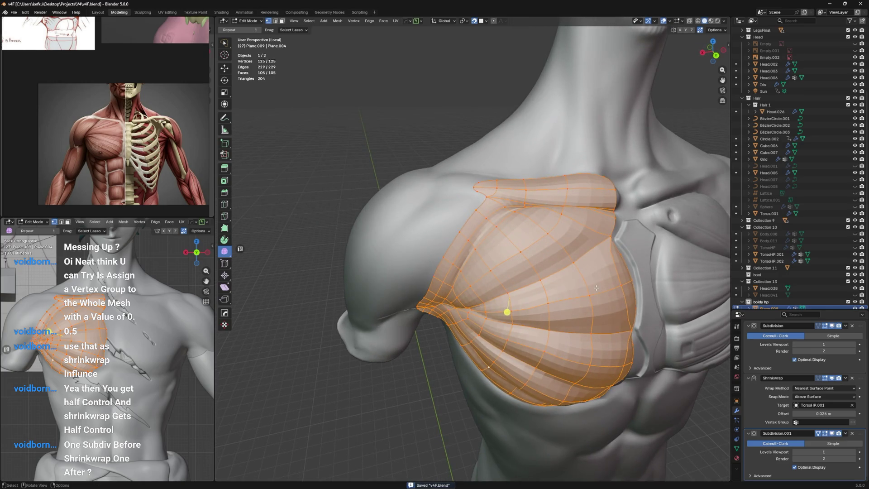
{"action": "left_click", "coordinate": [481, 220]}
{"action": "mouse_move", "coordinate": [482, 219]}
{"action": "middle_mouse_down"}
{"action": "mouse_move", "coordinate": [458, 217]}
{"action": "mouse_move", "coordinate": [498, 265]}
{"action": "mouse_move", "coordinate": [517, 254]}
{"action": "mouse_move", "coordinate": [526, 264]}
{"action": "mouse_move", "coordinate": [497, 291]}
{"action": "mouse_move", "coordinate": [533, 235]}
{"action": "middle_mouse_up"}
Step: Save the retopology file again and return to editing with nothing selected
{"action": "key", "text": "ctrl+s"}
{"action": "key", "text": "Tab"}
{"action": "key", "text": "Tab"}
{"action": "scroll", "coordinate": [529, 269], "scroll_direction": "up", "scroll_amount": 3}
{"action": "left_click", "coordinate": [536, 274]}
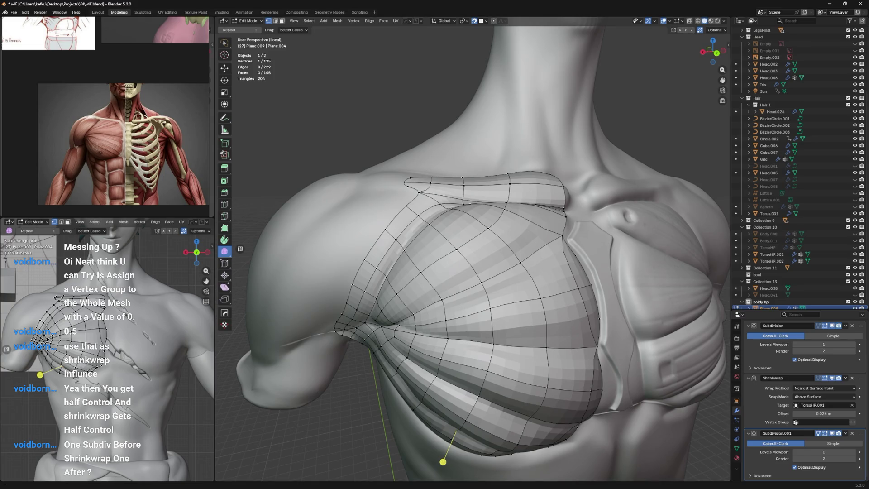
{"action": "key", "text": "ctrl+s"}
Step: Deselect all and orbit over the shoulder and armpit to review the edge flow, picking an armpit vertex
{"action": "key", "text": "alt+a"}
{"action": "middle_click_drag", "start_coordinate": [495, 225], "coordinate": [505, 254]}
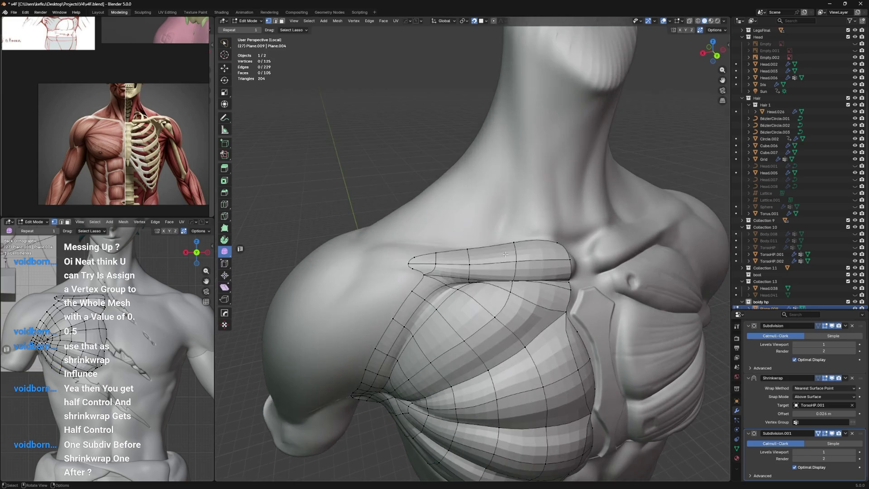
{"action": "middle_click_drag", "start_coordinate": [489, 292], "coordinate": [514, 253]}
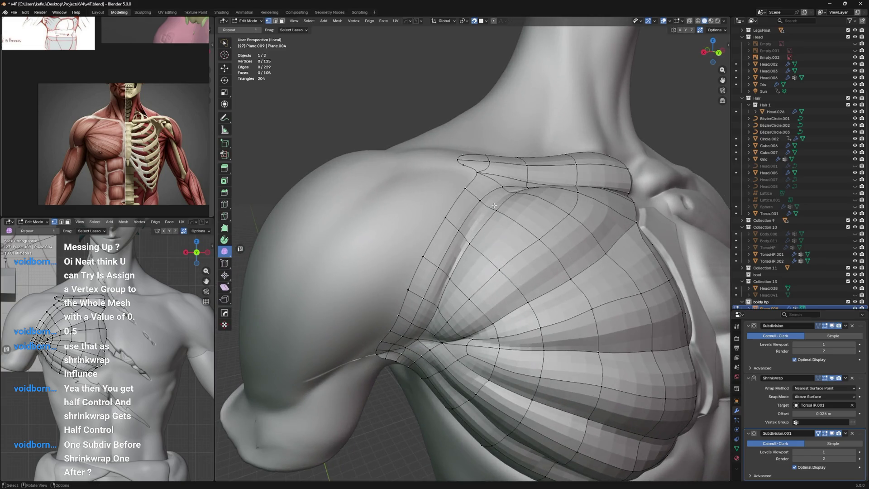
{"action": "middle_click_drag", "start_coordinate": [431, 281], "coordinate": [502, 194]}
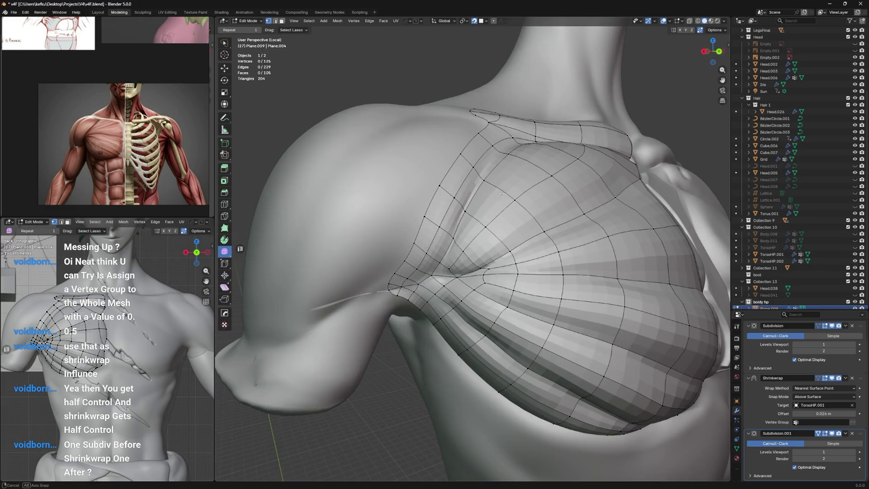
{"action": "left_click", "coordinate": [439, 279]}
Step: Try dissolving the edge between two armpit vertices, undo it, and draw a new edge from the armpit vertex instead
{"action": "left_click", "coordinate": [453, 274], "text": "shift"}
{"action": "key", "text": "x"}
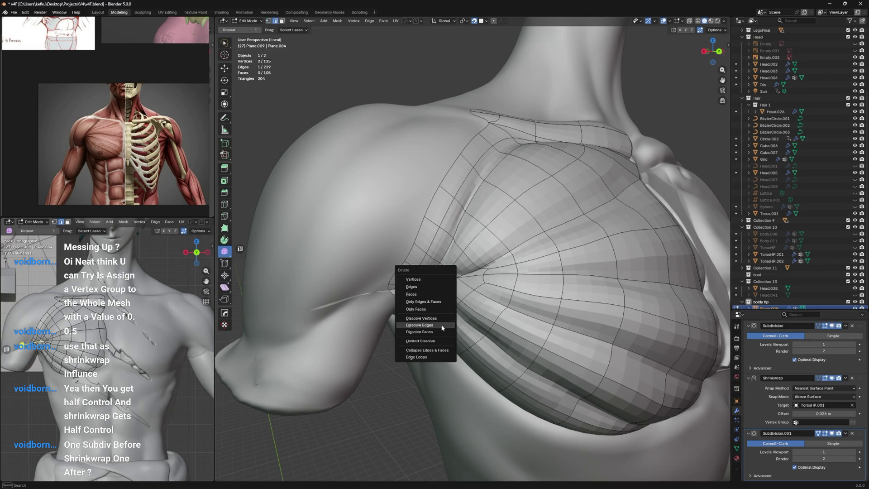
{"action": "left_click", "coordinate": [418, 325]}
{"action": "key", "text": "Tab"}
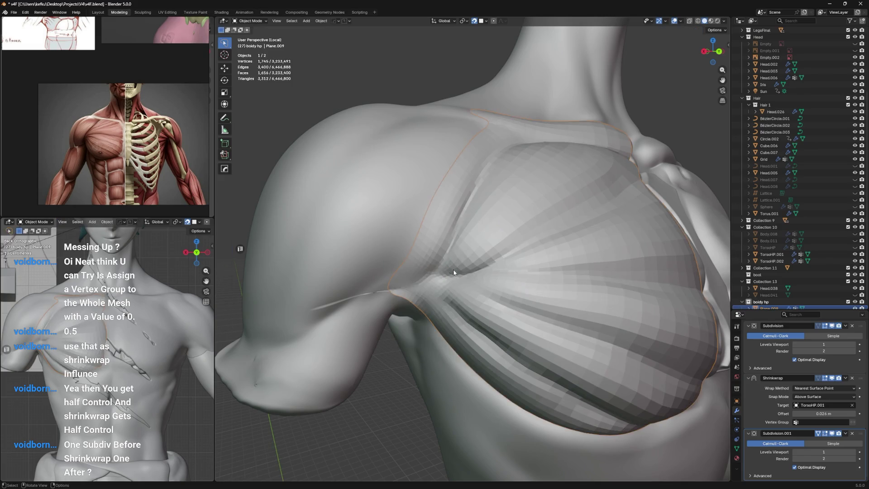
{"action": "key", "text": "ctrl+z"}
{"action": "key", "text": "ctrl+z"}
{"action": "key", "text": "ctrl+z"}
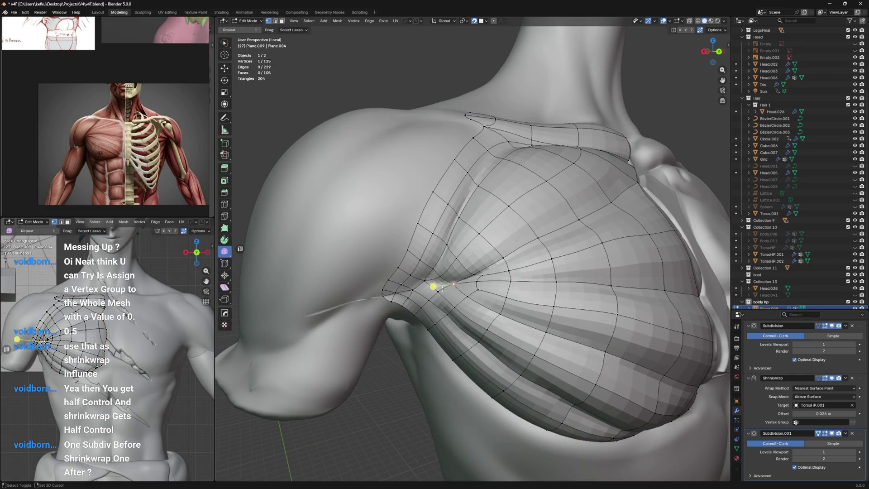
{"action": "left_click_drag", "start_coordinate": [454, 284], "coordinate": [433, 300]}
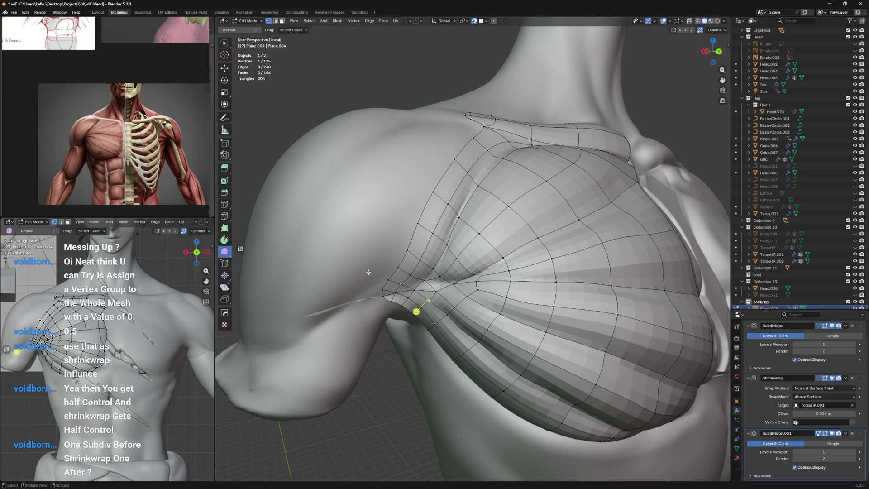
Step: Circle-select the tangled armpit faces and delete their vertices, leaving an opening
{"action": "key", "text": "c"}
{"action": "left_click_drag", "start_coordinate": [389, 293], "coordinate": [421, 299]}
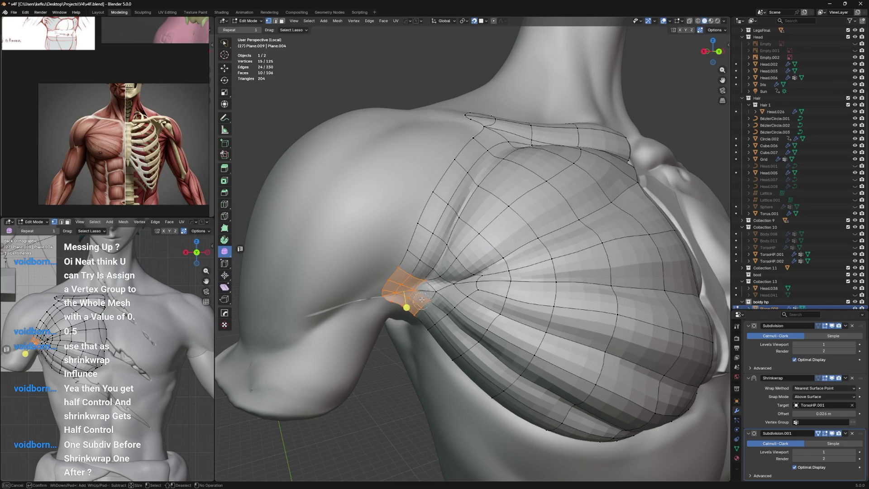
{"action": "key", "text": "Escape"}
{"action": "key", "text": "x"}
{"action": "left_click", "coordinate": [397, 237]}
{"action": "mouse_move", "coordinate": [408, 244]}
{"action": "middle_mouse_down"}
{"action": "mouse_move", "coordinate": [443, 278]}
{"action": "mouse_move", "coordinate": [431, 270]}
{"action": "mouse_move", "coordinate": [465, 217]}
{"action": "middle_mouse_up"}
Step: Extrude the opening's border edge path into a new row of faces, scaled down and moved into the armpit
{"action": "left_click", "coordinate": [442, 279]}
{"action": "left_click", "coordinate": [442, 274], "text": "shift"}
{"action": "left_click", "coordinate": [407, 252], "text": "ctrl"}
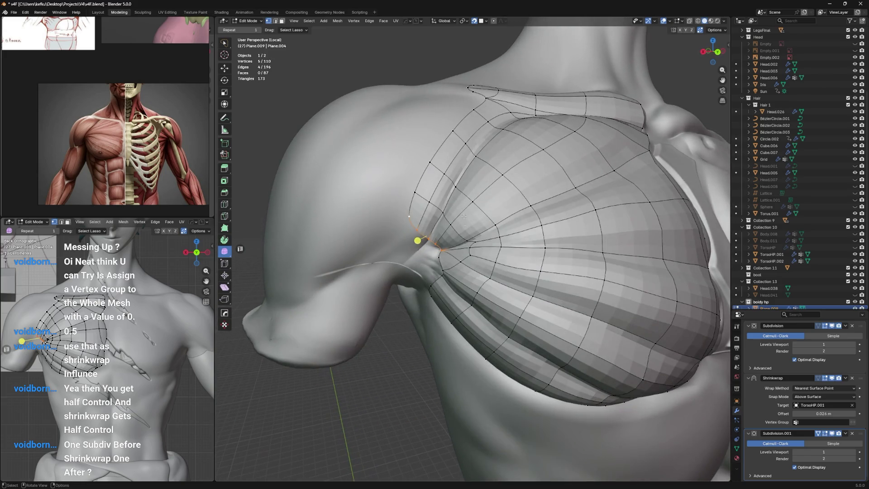
{"action": "key", "text": "e"}
{"action": "key", "text": "Escape"}
{"action": "key", "text": "s"}
{"action": "left_click", "coordinate": [447, 233]}
{"action": "key", "text": "s"}
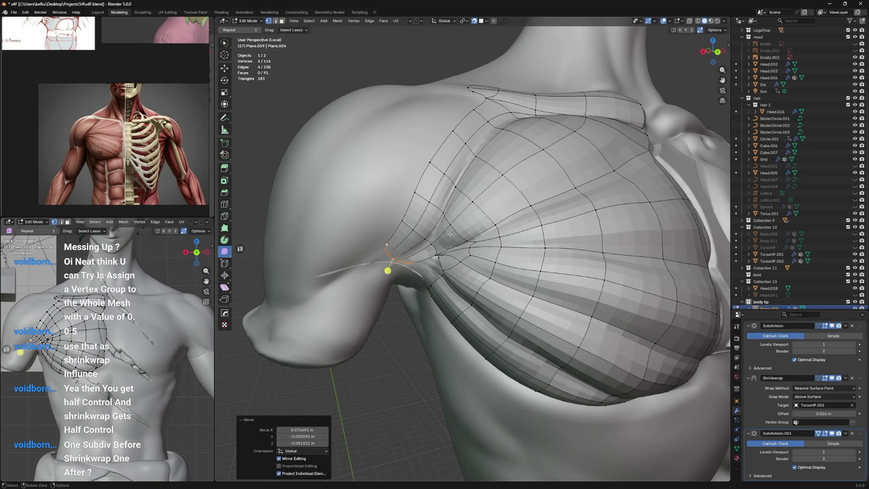
{"action": "left_click", "coordinate": [435, 243]}
{"action": "key", "text": "g"}
{"action": "left_click", "coordinate": [435, 246]}
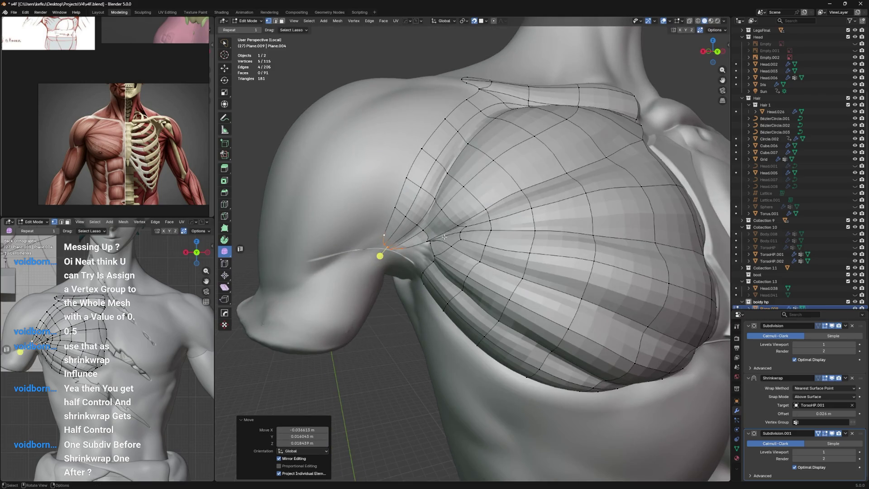
Step: Nudge and slide a new armpit vertex along its edge until it sits in place
{"action": "left_click", "coordinate": [433, 253]}
{"action": "key", "text": "g"}
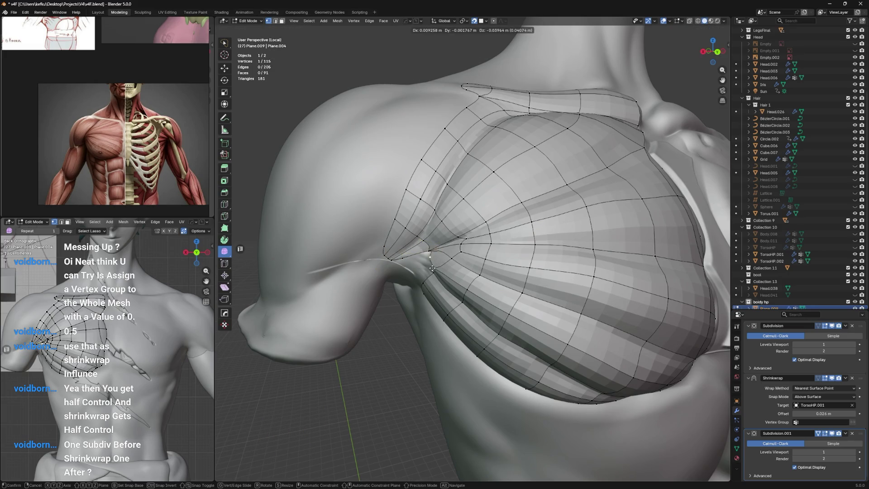
{"action": "left_click", "coordinate": [433, 265]}
{"action": "key", "text": "g"}
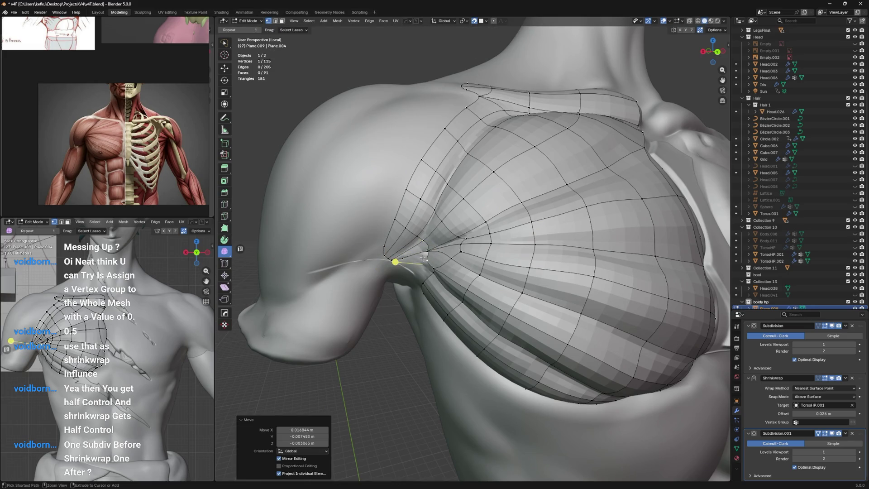
{"action": "middle_click_drag", "start_coordinate": [432, 265], "coordinate": [462, 219]}
{"action": "key", "text": "g"}
{"action": "left_click", "coordinate": [468, 224]}
{"action": "key", "text": "g"}
{"action": "key", "text": "g"}
{"action": "left_click", "coordinate": [446, 221]}
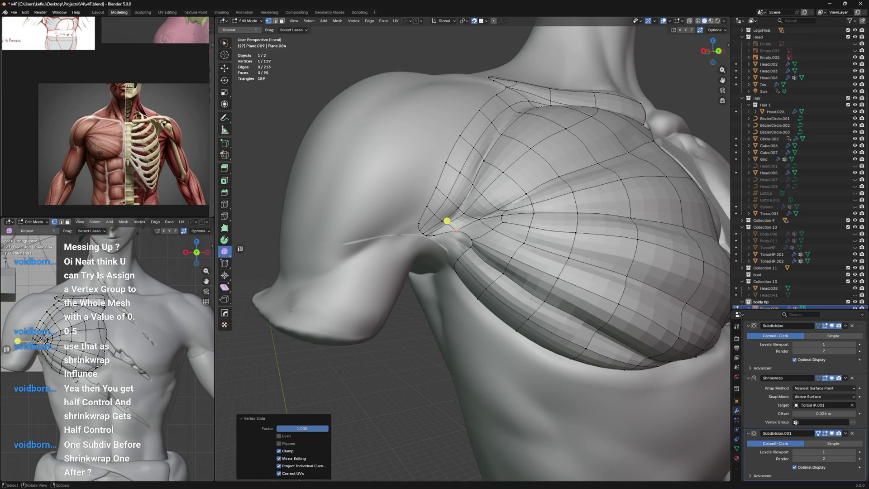
{"action": "scroll", "coordinate": [510, 219], "scroll_direction": "up", "scroll_amount": 2}
{"action": "scroll", "coordinate": [502, 222], "scroll_direction": "up", "scroll_amount": 1}
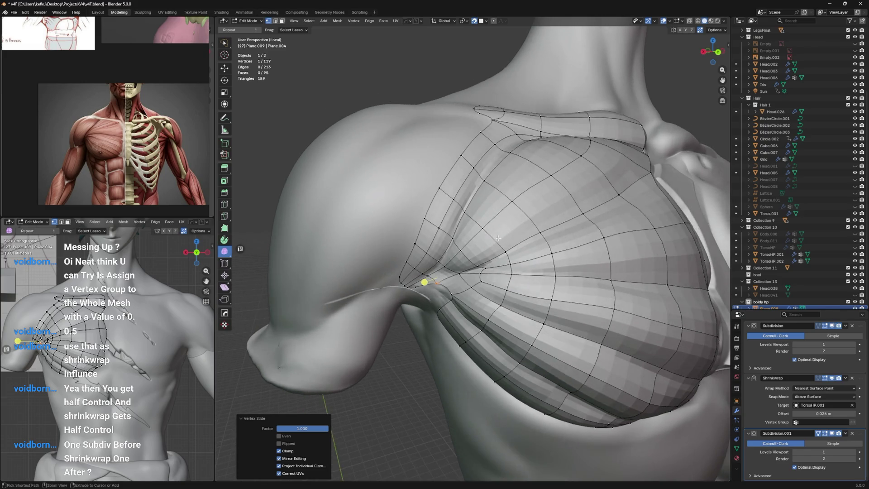
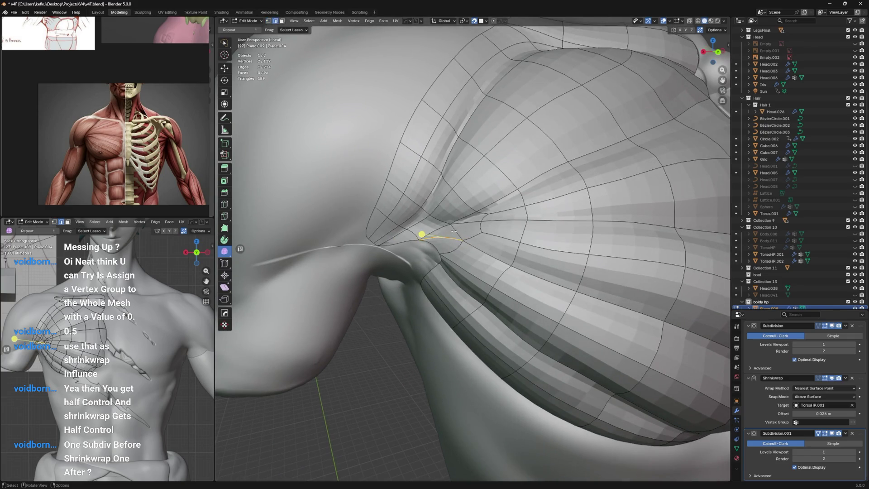
Step: Dissolve the selected overlay edges, add an edge loop across the strip and slide it into place, saving
{"action": "key", "text": "x"}
{"action": "left_click", "coordinate": [458, 277]}
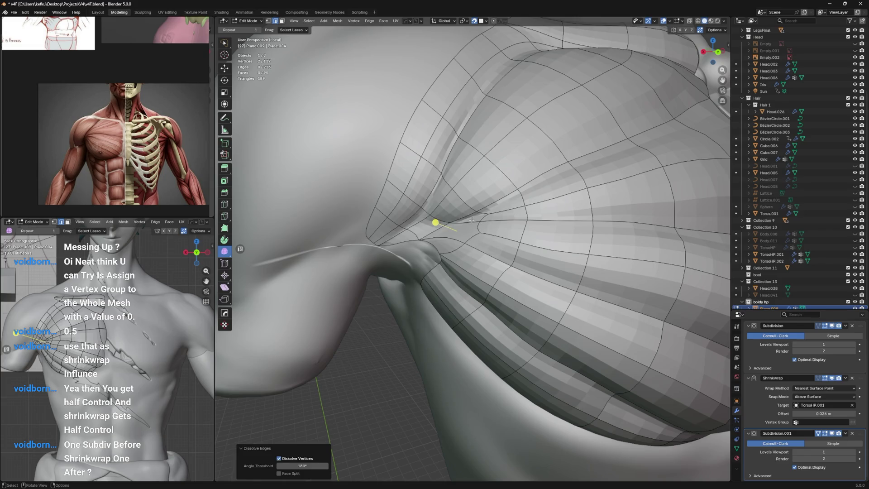
{"action": "key", "text": "ctrl+r"}
{"action": "left_click", "coordinate": [436, 228]}
{"action": "right_click", "coordinate": [435, 228]}
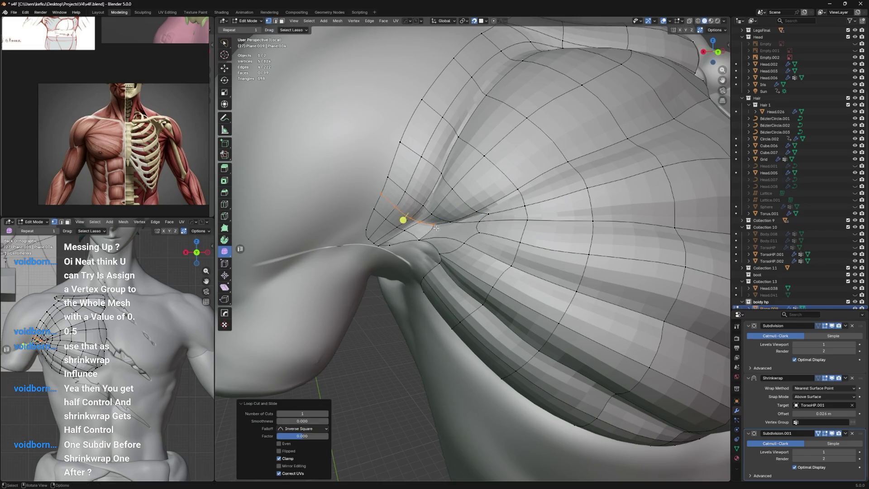
{"action": "key", "text": "g"}
{"action": "key", "text": "g"}
{"action": "key", "text": "ctrl+s"}
{"action": "middle_click_drag", "start_coordinate": [448, 257], "coordinate": [459, 247]}
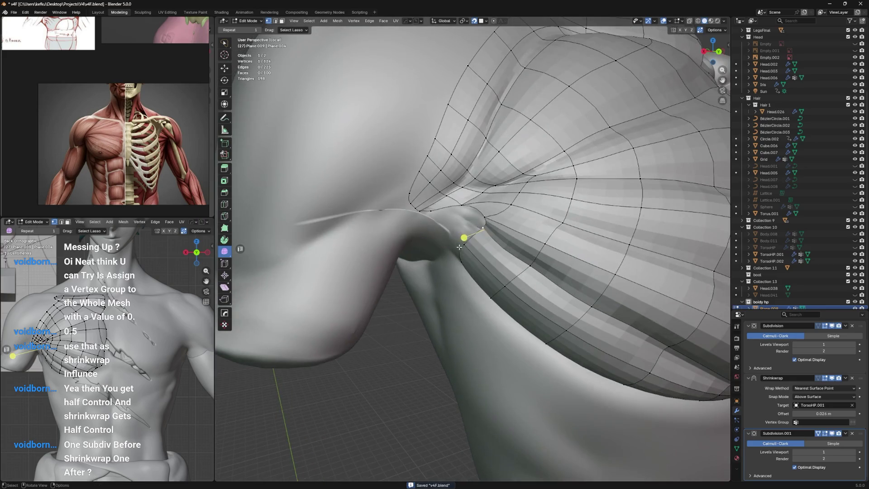
Step: Add another edge loop, join two armpit vertices with an edge and vertex-slide one into position, saving
{"action": "key", "text": "ctrl+r"}
{"action": "left_click", "coordinate": [441, 200]}
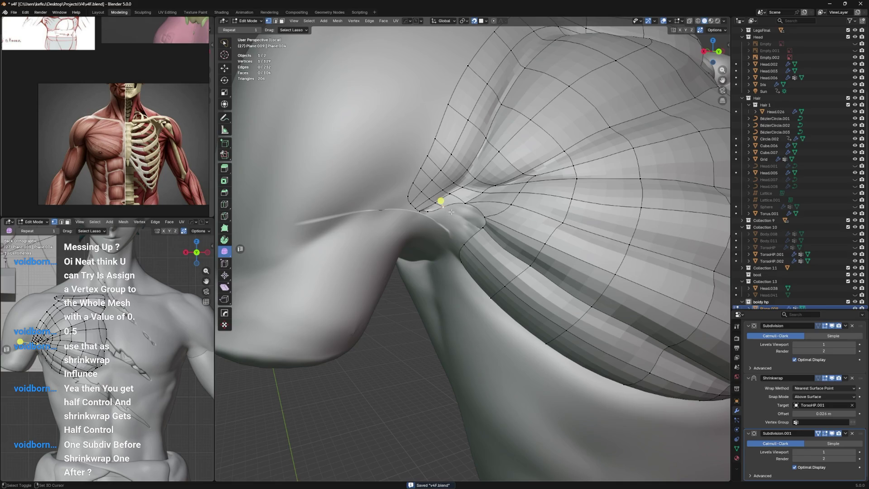
{"action": "right_click", "coordinate": [459, 188], "text": "ctrl"}
{"action": "left_click", "coordinate": [450, 196], "text": "shift"}
{"action": "key", "text": "f"}
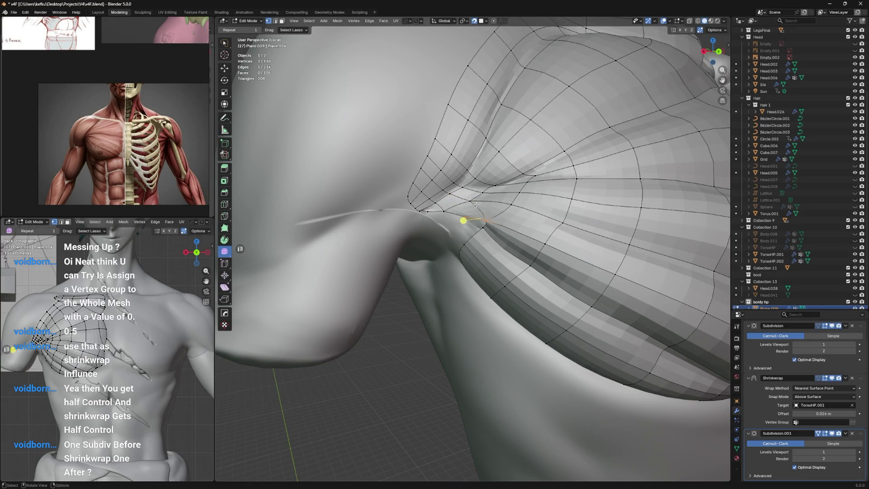
{"action": "key", "text": "shift+v"}
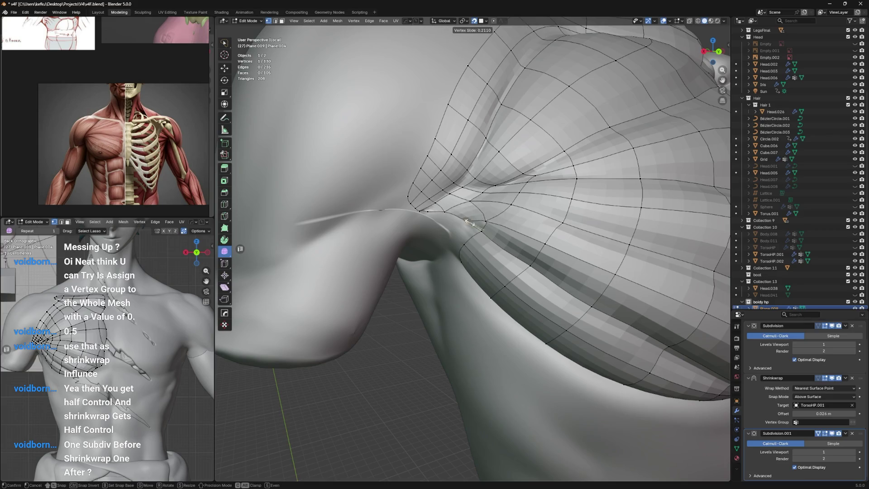
{"action": "left_click", "coordinate": [494, 242]}
{"action": "key", "text": "ctrl+s"}
{"action": "middle_click_drag", "start_coordinate": [491, 224], "coordinate": [471, 255]}
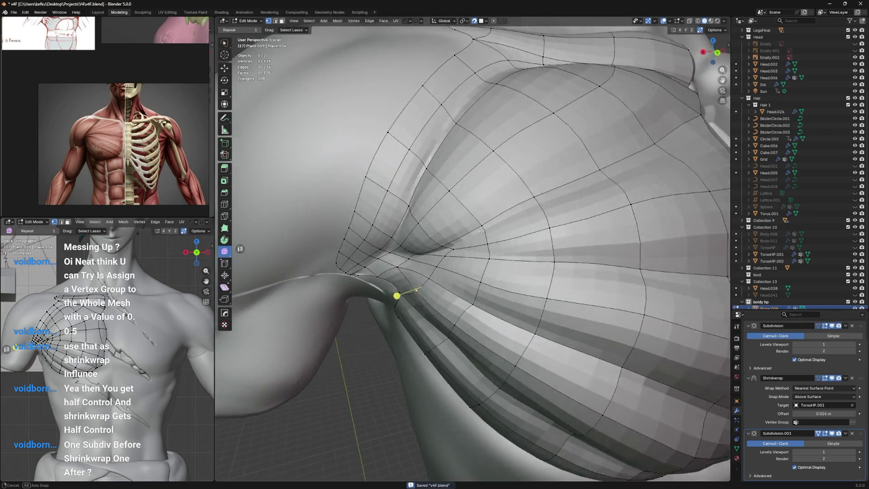
Step: Dissolve more edges near the armpit and cut a further unslid edge loop, saving
{"action": "key", "text": "2"}
{"action": "key", "text": "x"}
{"action": "left_click", "coordinate": [464, 259]}
{"action": "key", "text": "ctrl+s"}
{"action": "middle_click_drag", "start_coordinate": [463, 258], "coordinate": [461, 242]}
{"action": "key", "text": "ctrl+r"}
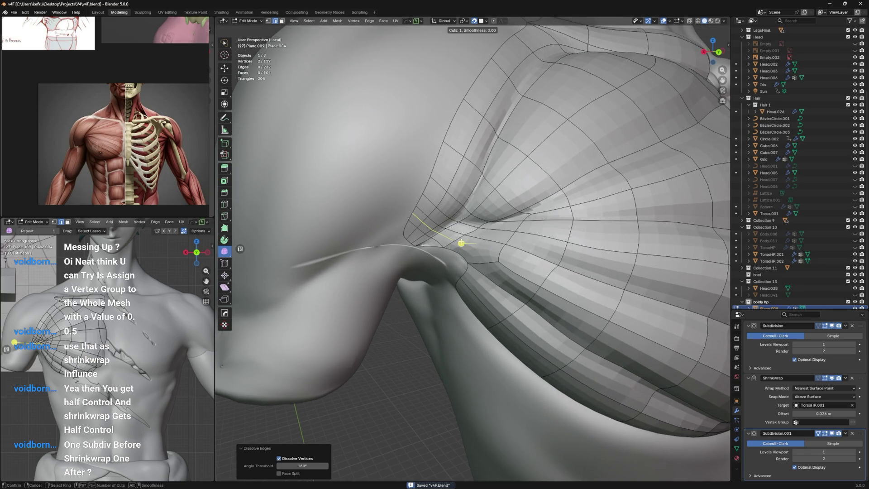
{"action": "left_click", "coordinate": [461, 243]}
{"action": "right_click", "coordinate": [461, 243]}
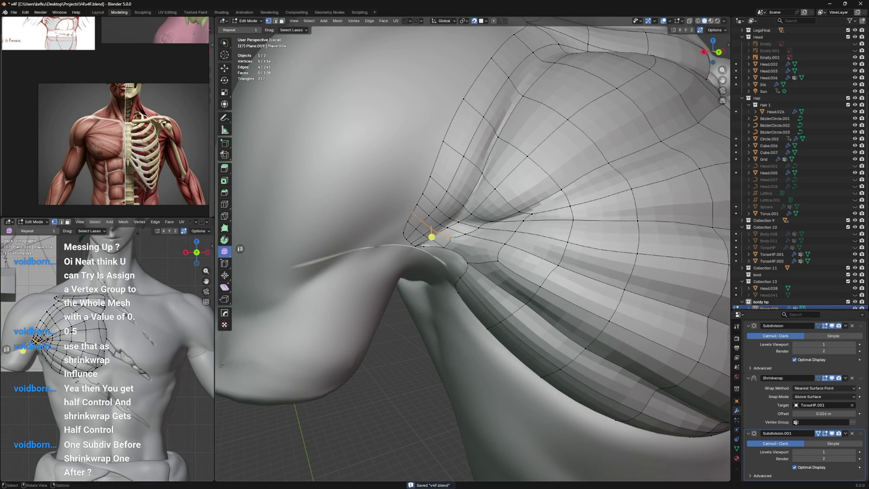
Step: Connect two armpit vertices with a new edge using J, undoing an accidental vertex change
{"action": "left_click", "coordinate": [464, 262]}
{"action": "mouse_move", "coordinate": [464, 262]}
{"action": "middle_mouse_down"}
{"action": "mouse_move", "coordinate": [454, 241]}
{"action": "mouse_move", "coordinate": [491, 185]}
{"action": "mouse_move", "coordinate": [442, 202]}
{"action": "middle_mouse_up"}
{"action": "left_click", "coordinate": [442, 227], "text": "shift"}
{"action": "key", "text": "j"}
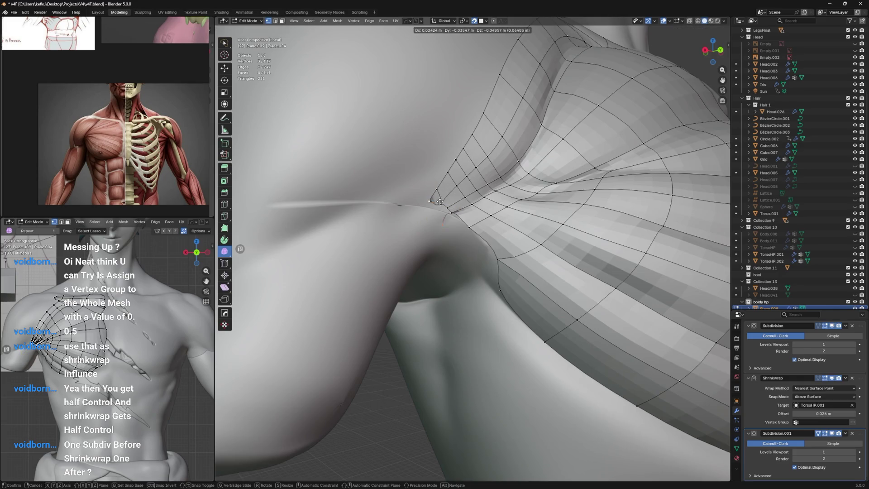
{"action": "left_click", "coordinate": [455, 200], "text": "ctrl"}
{"action": "key", "text": "ctrl+z"}
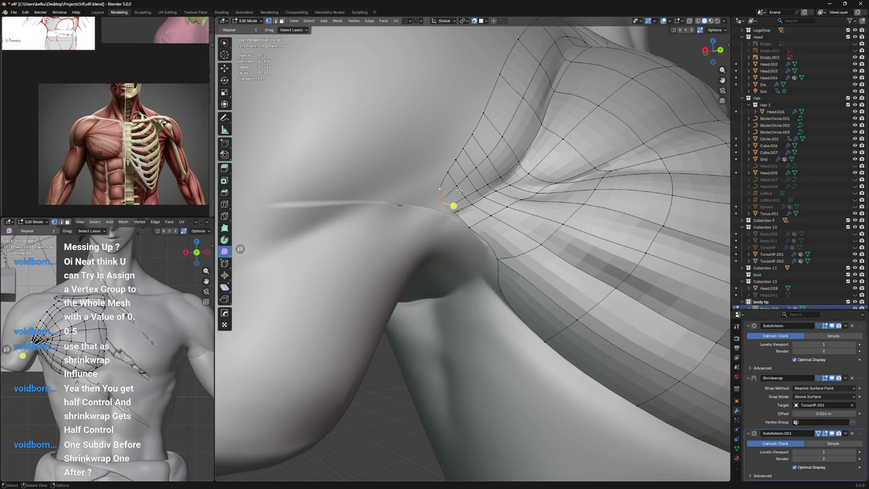
Step: Extrude a chain of new vertices and edges from the overlay into the armpit junction and save
{"action": "left_click", "coordinate": [445, 216], "text": "ctrl"}
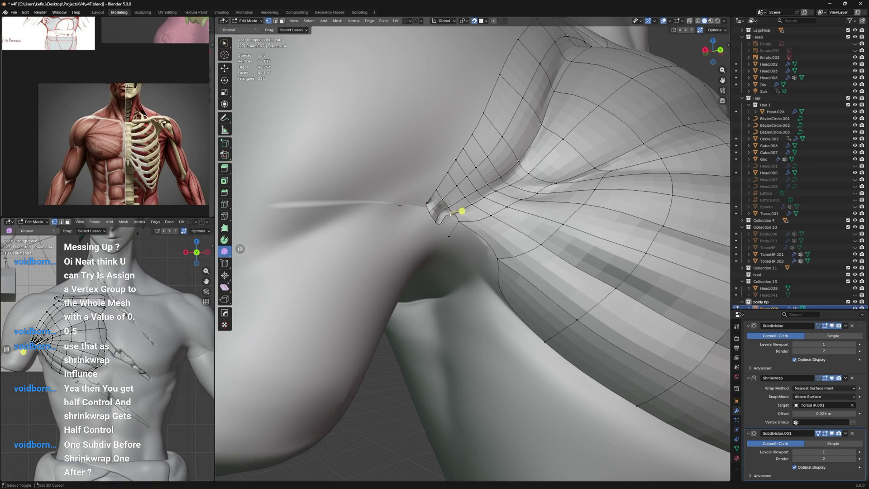
{"action": "left_click", "coordinate": [457, 236], "text": "ctrl"}
{"action": "left_click", "coordinate": [500, 250], "text": "ctrl"}
{"action": "mouse_move", "coordinate": [499, 240]}
{"action": "middle_mouse_down"}
{"action": "mouse_move", "coordinate": [471, 233]}
{"action": "mouse_move", "coordinate": [476, 252]}
{"action": "middle_mouse_up"}
{"action": "key", "text": "ctrl+s"}
{"action": "key", "text": "ctrl+Tab"}
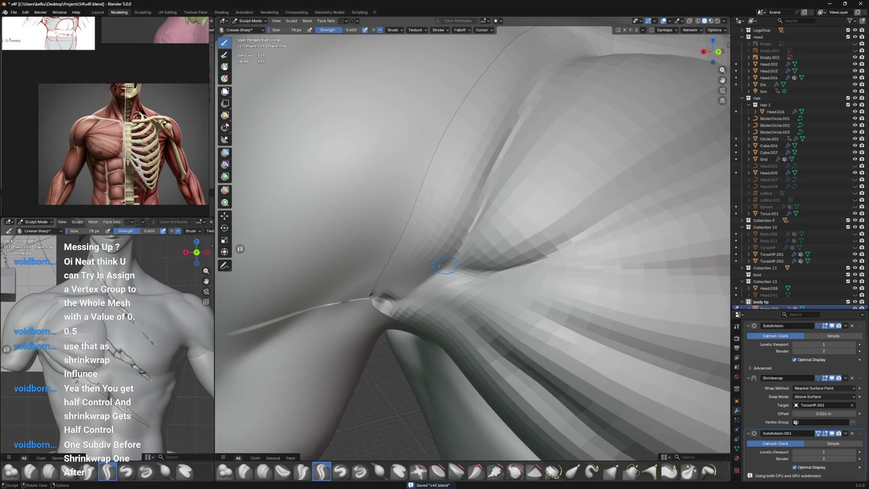
Step: Briefly target the torso for sculpting with a 140 px brush, then make Plane.009 active and sculpt the overlay instead
{"action": "key", "text": "alt+q"}
{"action": "left_click", "coordinate": [343, 296]}
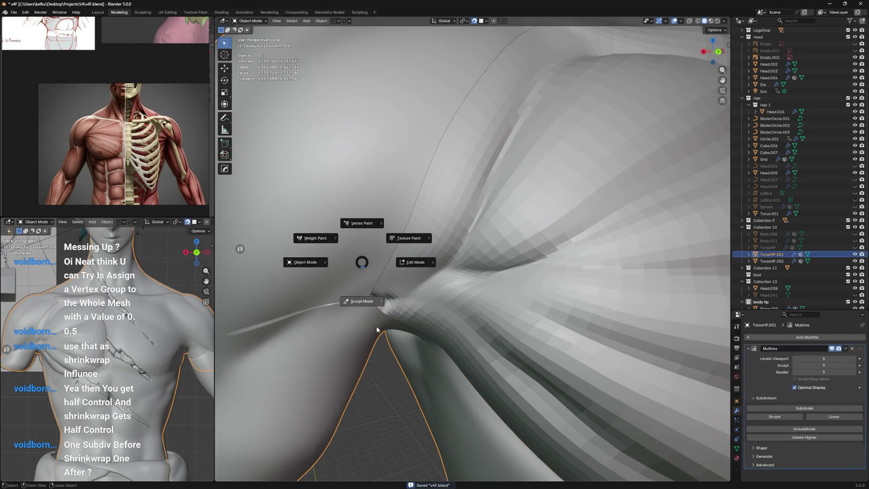
{"action": "key", "text": "f"}
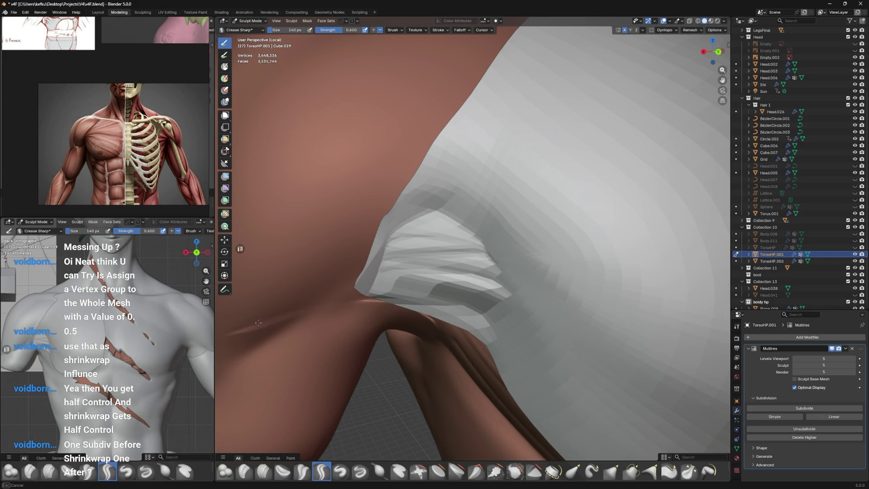
{"action": "key", "text": "ctrl+Tab"}
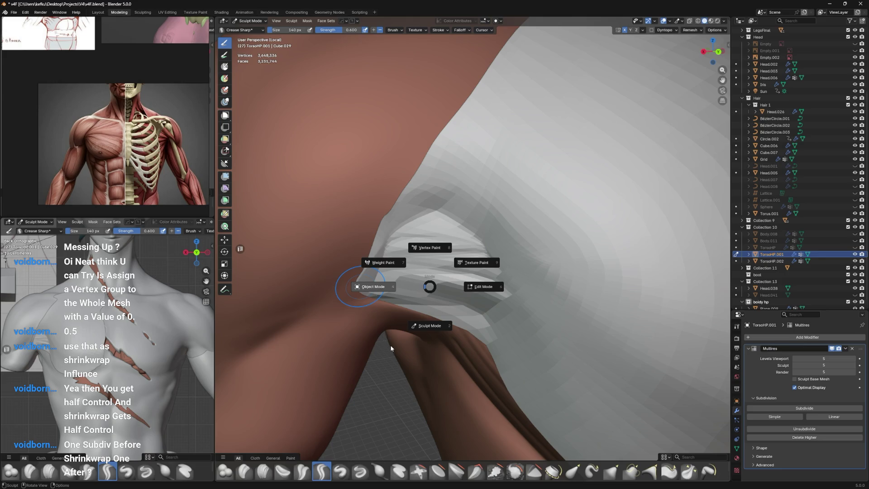
{"action": "left_click", "coordinate": [372, 287]}
{"action": "left_click", "coordinate": [405, 290]}
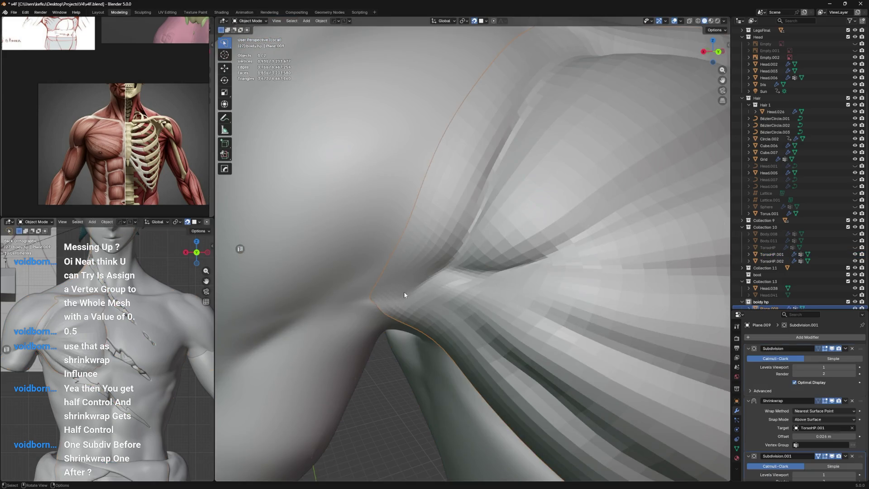
{"action": "key", "text": "Tab"}
{"action": "scroll", "coordinate": [407, 272], "scroll_direction": "down", "scroll_amount": 5}
{"action": "scroll", "coordinate": [442, 219], "scroll_direction": "up", "scroll_amount": 3}
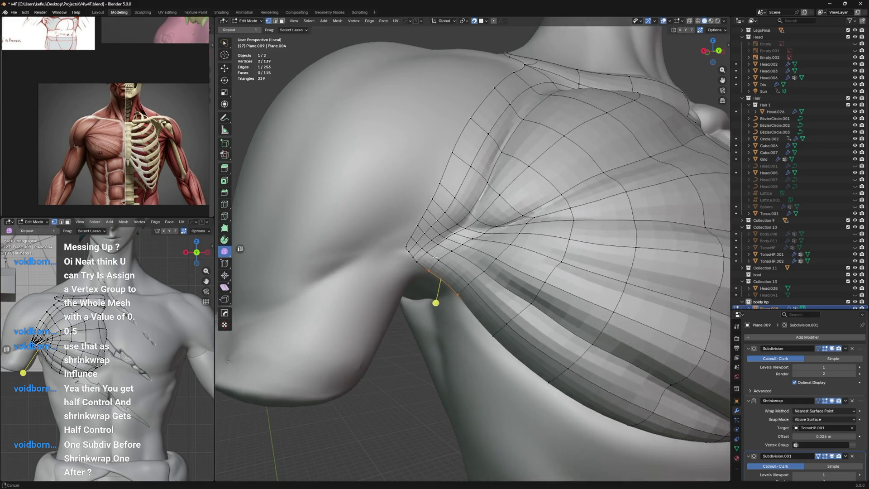
{"action": "key", "text": "ctrl+Tab"}
{"action": "scroll", "coordinate": [414, 468], "scroll_direction": "down", "scroll_amount": 2}
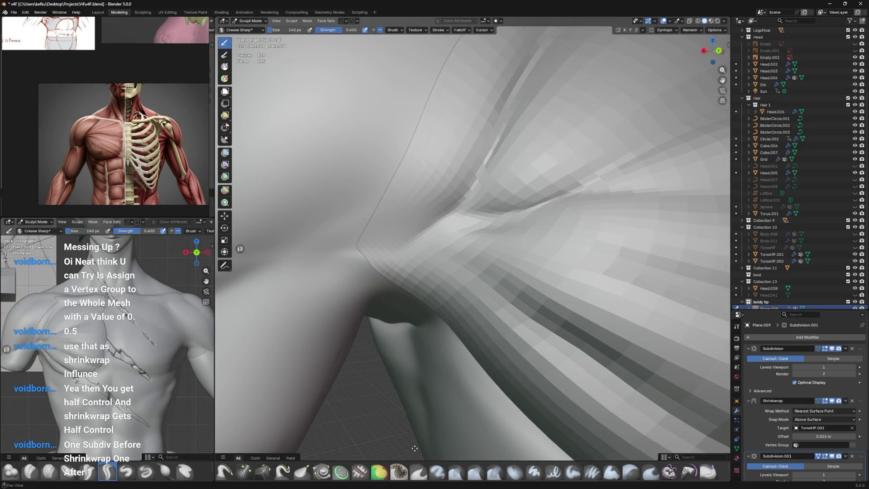
Step: Relax the armpit crease fold with the Relax Slide brush, checking the wireframe between strokes, then return to Edit Mode and save
{"action": "left_click", "coordinate": [262, 471]}
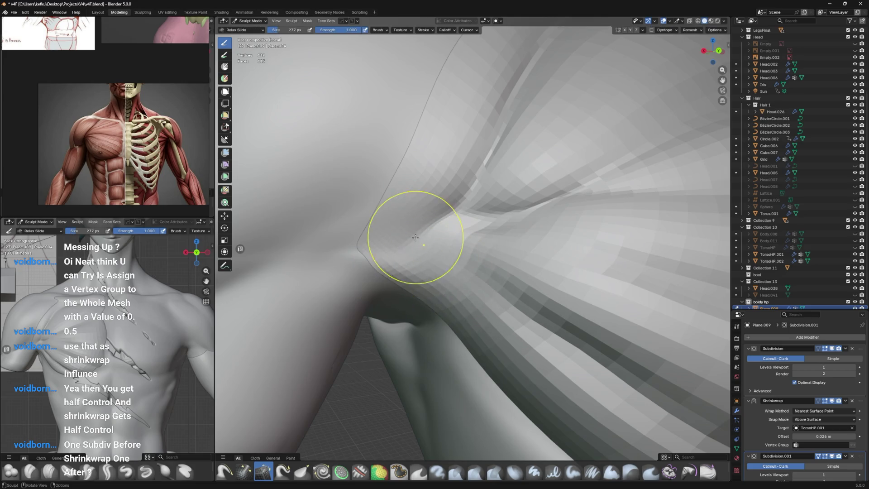
{"action": "left_click_drag", "start_coordinate": [461, 221], "coordinate": [460, 278]}
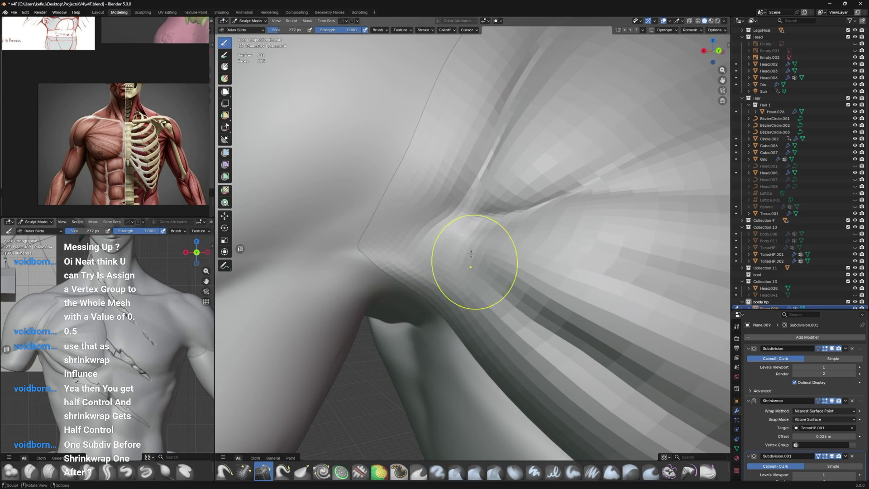
{"action": "key", "text": "Tab"}
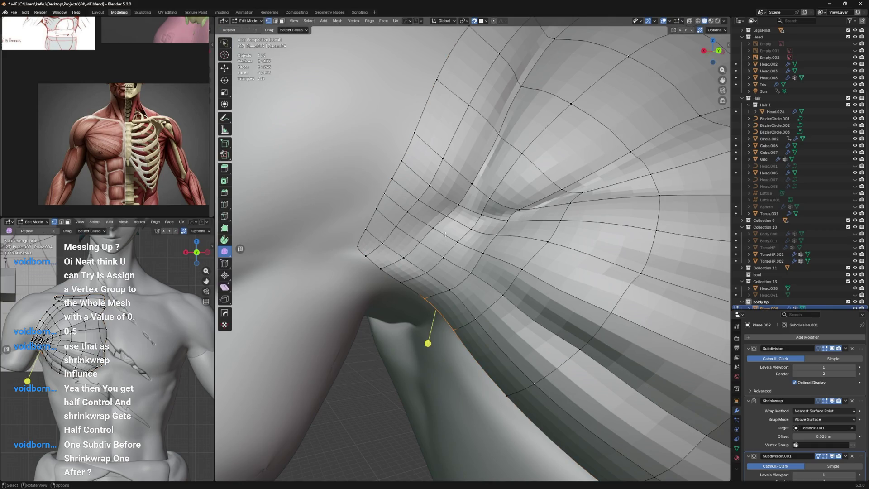
{"action": "key", "text": "Tab"}
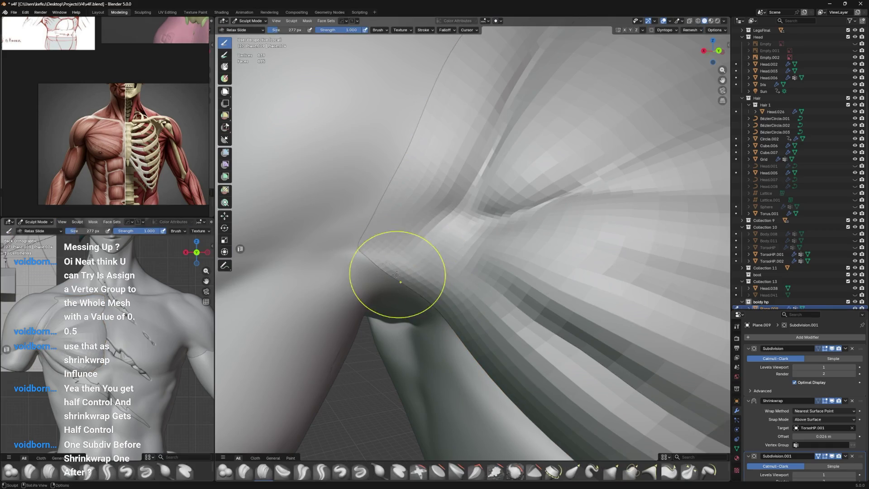
{"action": "left_click_drag", "start_coordinate": [385, 265], "coordinate": [395, 255]}
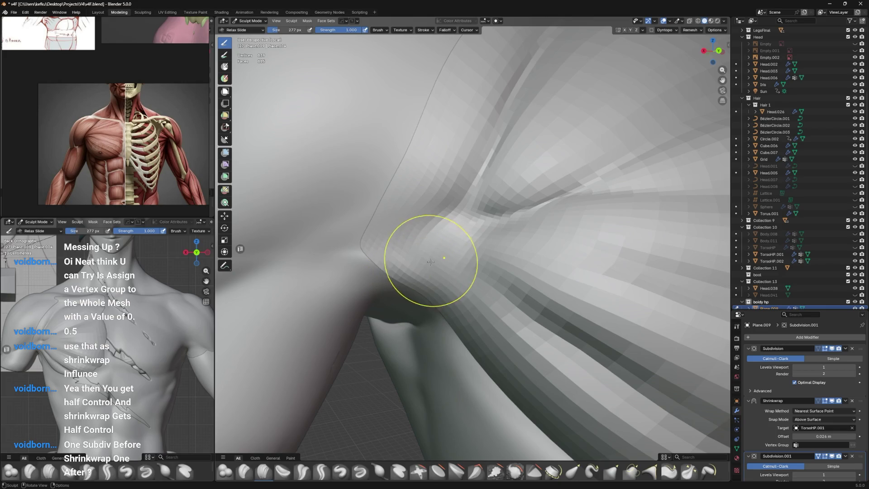
{"action": "key", "text": "ctrl+Tab"}
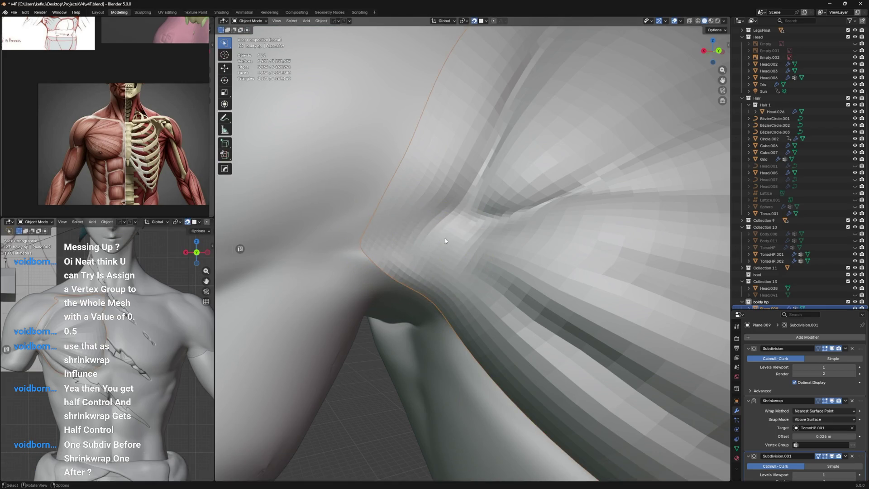
{"action": "scroll", "coordinate": [455, 230], "scroll_direction": "down", "scroll_amount": 3}
{"action": "scroll", "coordinate": [467, 223], "scroll_direction": "down", "scroll_amount": 3}
{"action": "mouse_move", "coordinate": [459, 233]}
{"action": "middle_mouse_down"}
{"action": "mouse_move", "coordinate": [471, 196]}
{"action": "mouse_move", "coordinate": [490, 220]}
{"action": "mouse_move", "coordinate": [446, 315]}
{"action": "middle_mouse_up"}
{"action": "scroll", "coordinate": [492, 195], "scroll_direction": "up", "scroll_amount": 3}
{"action": "key", "text": "ctrl+s"}
Step: Connect a shoulder vertex to its neighbour, dissolve unwanted edges nearby and save
{"action": "left_click", "coordinate": [446, 315], "text": "ctrl"}
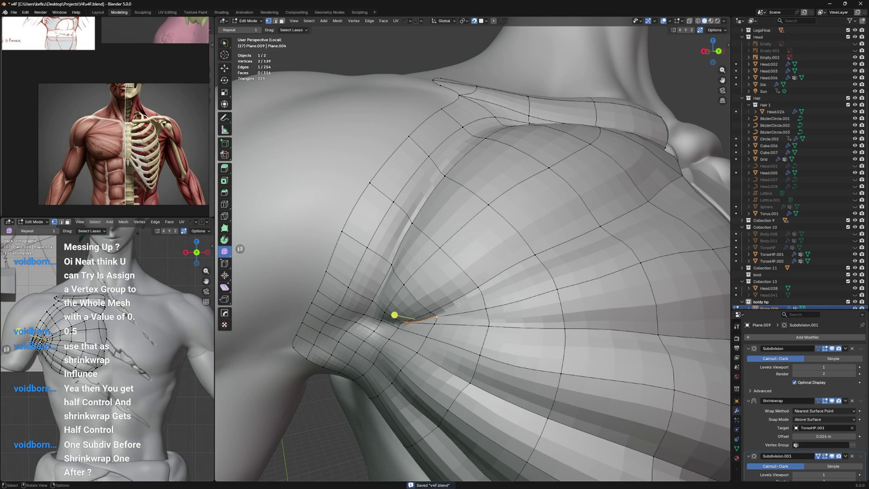
{"action": "left_click", "coordinate": [402, 313]}
{"action": "mouse_move", "coordinate": [402, 313]}
{"action": "middle_mouse_down"}
{"action": "mouse_move", "coordinate": [449, 253]}
{"action": "mouse_move", "coordinate": [445, 286]}
{"action": "middle_mouse_up"}
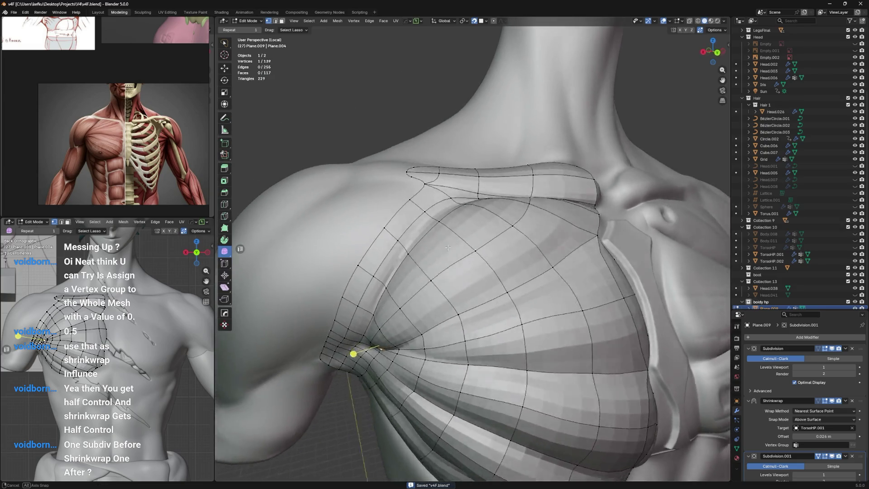
{"action": "scroll", "coordinate": [444, 285], "scroll_direction": "up", "scroll_amount": 4}
{"action": "key", "text": "2"}
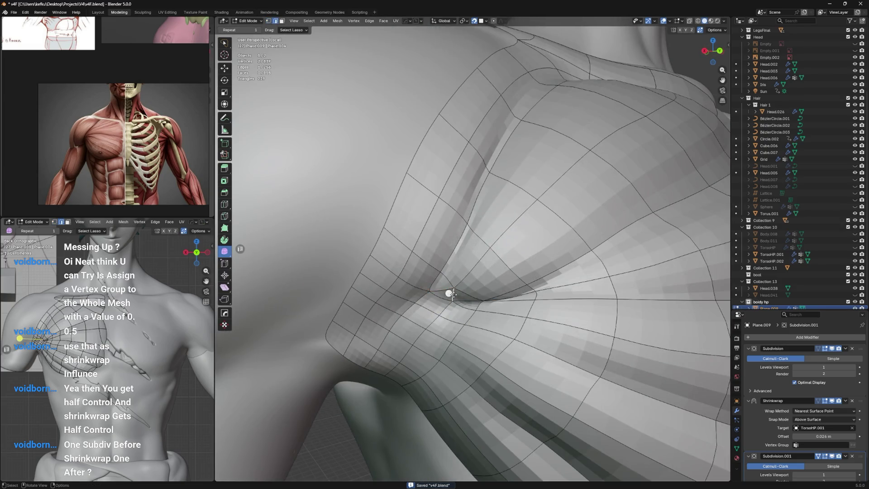
{"action": "key", "text": "x"}
{"action": "left_click", "coordinate": [455, 296]}
{"action": "key", "text": "1"}
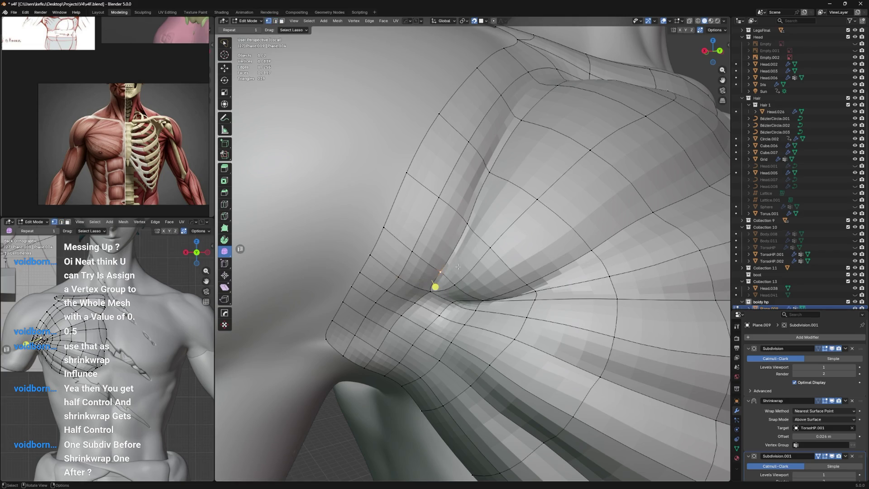
{"action": "middle_click_drag", "start_coordinate": [458, 266], "coordinate": [459, 247]}
{"action": "key", "text": "ctrl+s"}
Step: Reposition a vertex near the armpit, check the whole torso in Object Mode, save, and turn on snapping
{"action": "key", "text": "g"}
{"action": "left_click", "coordinate": [458, 217]}
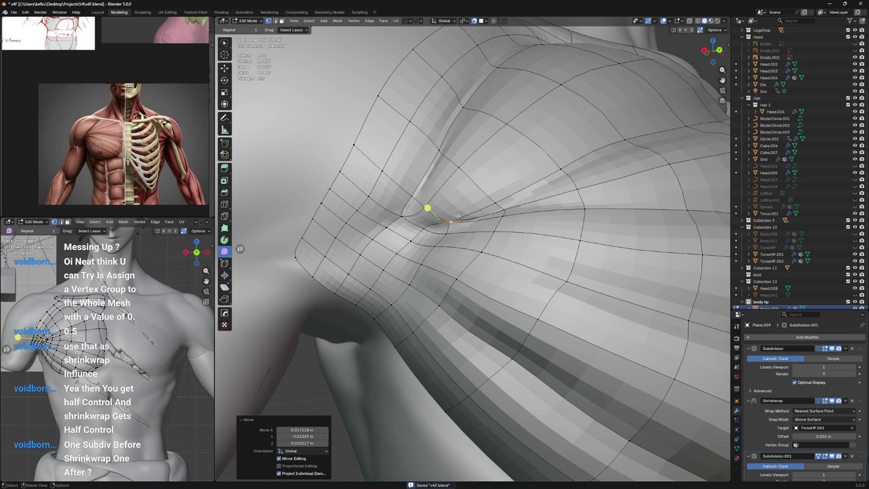
{"action": "key", "text": "2"}
{"action": "left_click", "coordinate": [472, 226]}
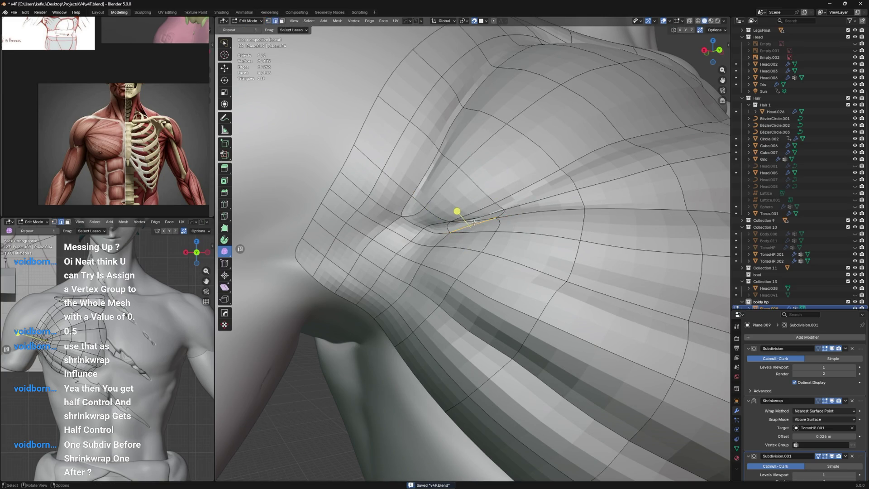
{"action": "key", "text": "1"}
{"action": "middle_click_drag", "start_coordinate": [472, 225], "coordinate": [486, 216]}
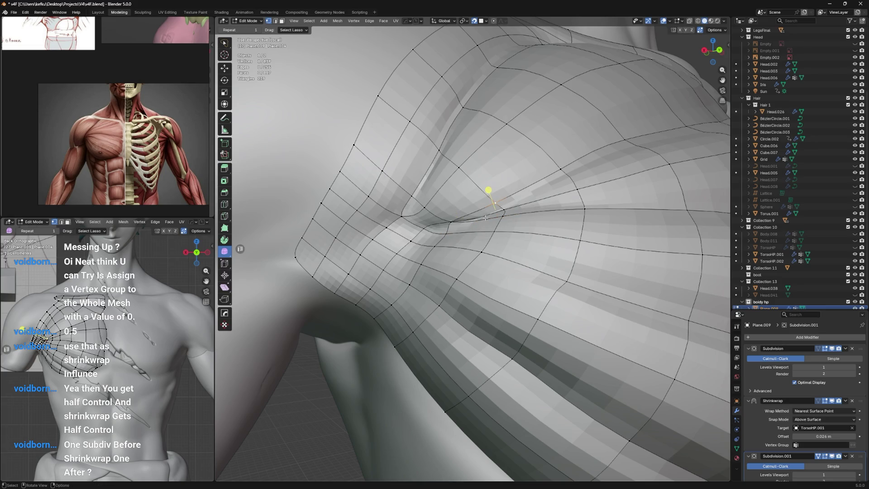
{"action": "scroll", "coordinate": [485, 217], "scroll_direction": "down", "scroll_amount": 3}
{"action": "key", "text": "ctrl+s"}
{"action": "scroll", "coordinate": [479, 227], "scroll_direction": "down", "scroll_amount": 4}
{"action": "key", "text": "Tab"}
{"action": "scroll", "coordinate": [475, 234], "scroll_direction": "down", "scroll_amount": 2}
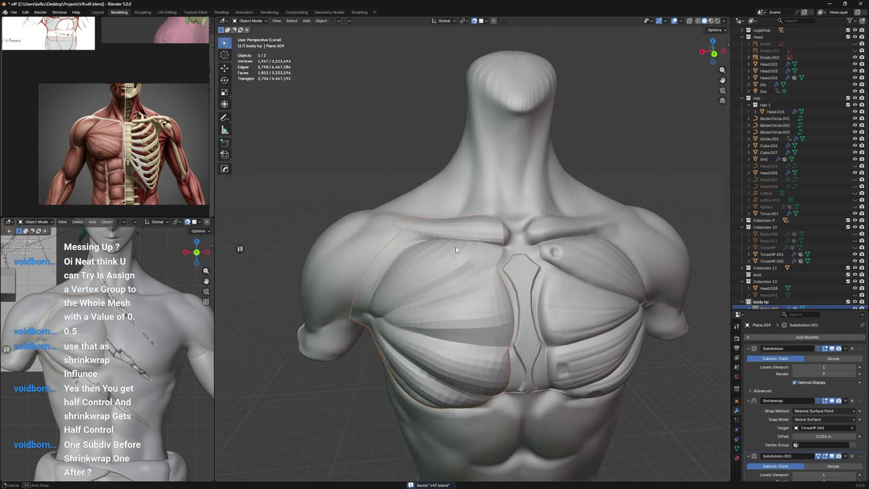
{"action": "key", "text": "Tab"}
{"action": "scroll", "coordinate": [457, 250], "scroll_direction": "up", "scroll_amount": 1}
{"action": "scroll", "coordinate": [451, 249], "scroll_direction": "up", "scroll_amount": 2}
{"action": "scroll", "coordinate": [445, 248], "scroll_direction": "up", "scroll_amount": 2}
{"action": "key", "text": "shift+Tab"}
{"action": "scroll", "coordinate": [451, 238], "scroll_direction": "up", "scroll_amount": 1}
{"action": "scroll", "coordinate": [447, 231], "scroll_direction": "up", "scroll_amount": 2}
{"action": "scroll", "coordinate": [464, 237], "scroll_direction": "up", "scroll_amount": 2}
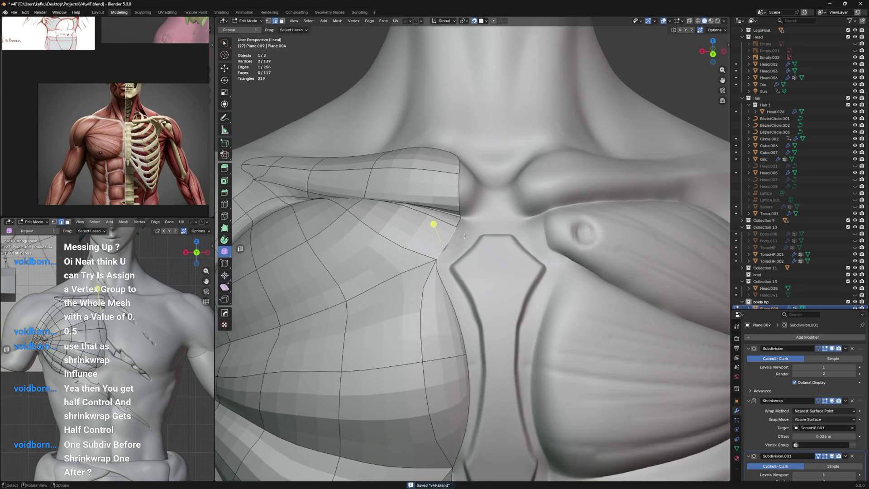
{"action": "scroll", "coordinate": [464, 235], "scroll_direction": "down", "scroll_amount": 3}
{"action": "scroll", "coordinate": [469, 238], "scroll_direction": "up", "scroll_amount": 3}
Step: Edge-slide the overlay's upper outline loop below the collarbone, then collapse the modifier panels
{"action": "middle_click_drag", "start_coordinate": [469, 238], "coordinate": [479, 278]}
{"action": "scroll", "coordinate": [477, 246], "scroll_direction": "down", "scroll_amount": 2}
{"action": "left_click", "coordinate": [478, 277]}
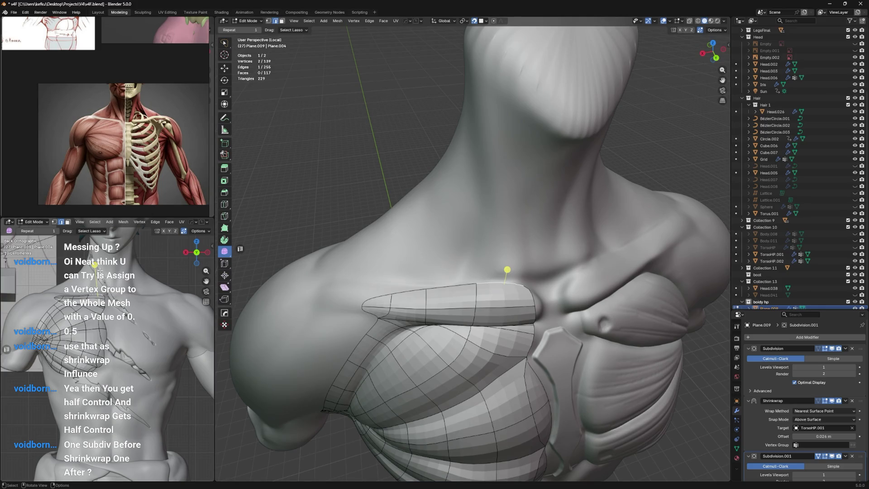
{"action": "scroll", "coordinate": [479, 270], "scroll_direction": "up", "scroll_amount": 3}
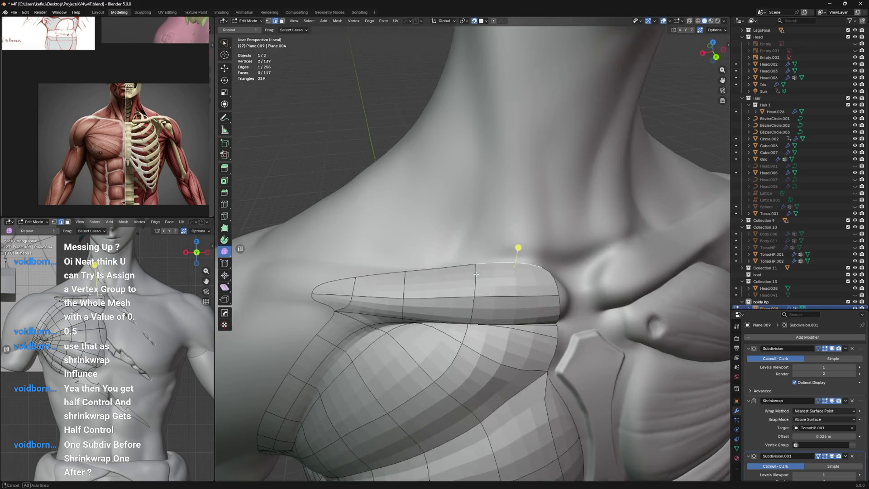
{"action": "scroll", "coordinate": [480, 270], "scroll_direction": "up", "scroll_amount": 1}
{"action": "key", "text": "g"}
{"action": "key", "text": "g"}
{"action": "left_click", "coordinate": [490, 266]}
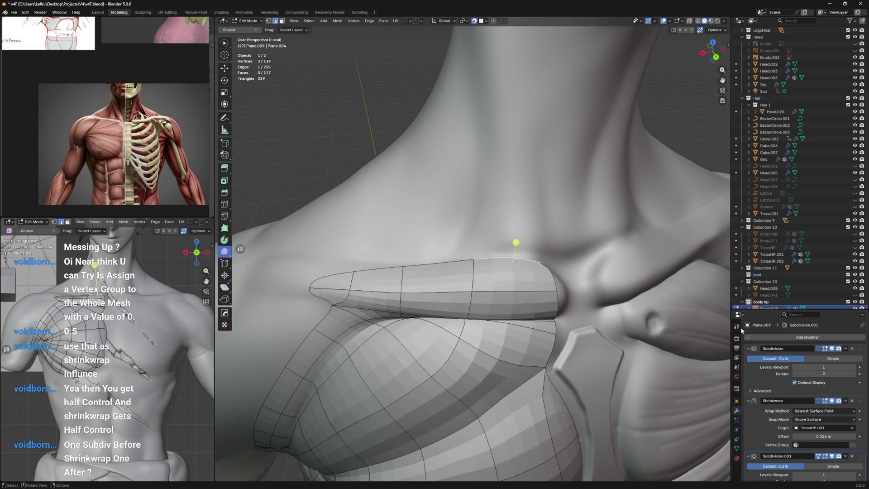
{"action": "left_click", "coordinate": [751, 348]}
{"action": "left_click", "coordinate": [752, 366]}
{"action": "left_click", "coordinate": [806, 336]}
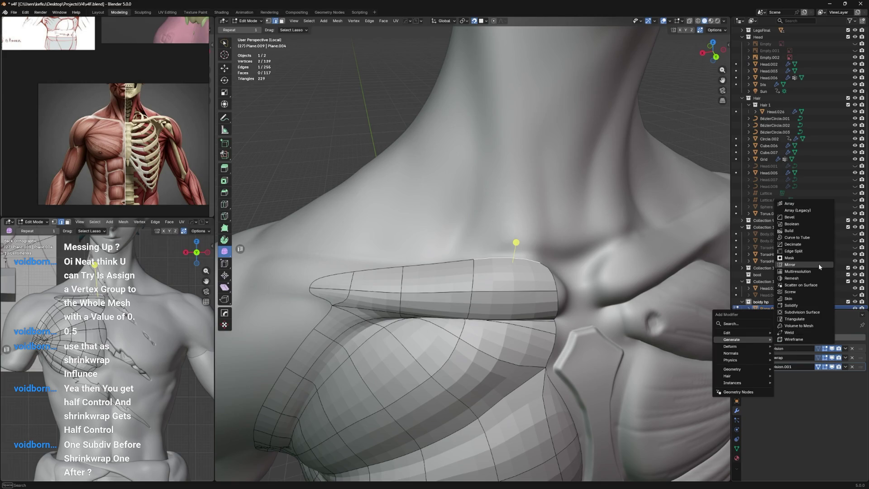
Step: Add a Mirror modifier to the overlay and move it to the top of the stack
{"action": "left_click", "coordinate": [793, 264]}
{"action": "left_click_drag", "start_coordinate": [860, 375], "coordinate": [859, 343]}
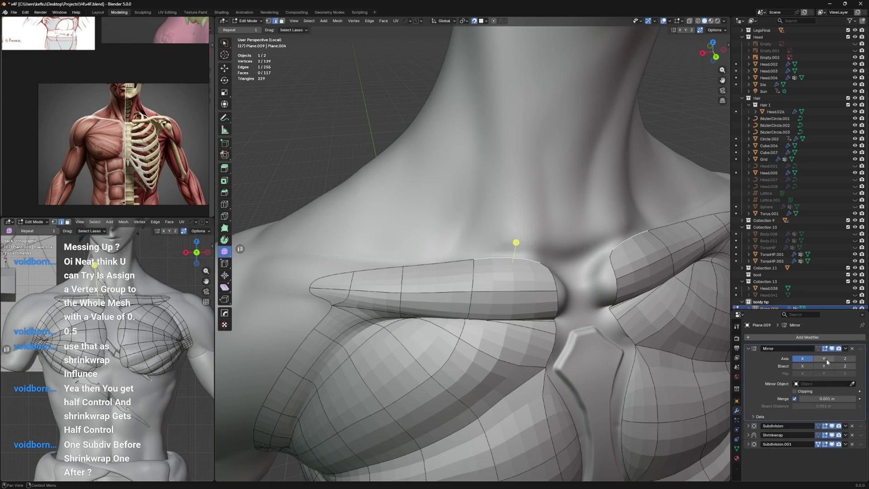
{"action": "left_click", "coordinate": [749, 348]}
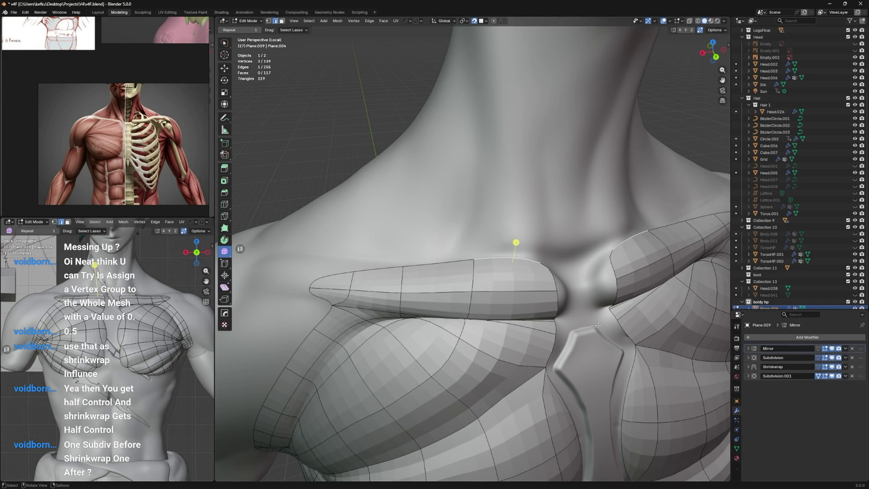
{"action": "middle_click_drag", "start_coordinate": [581, 320], "coordinate": [509, 249]}
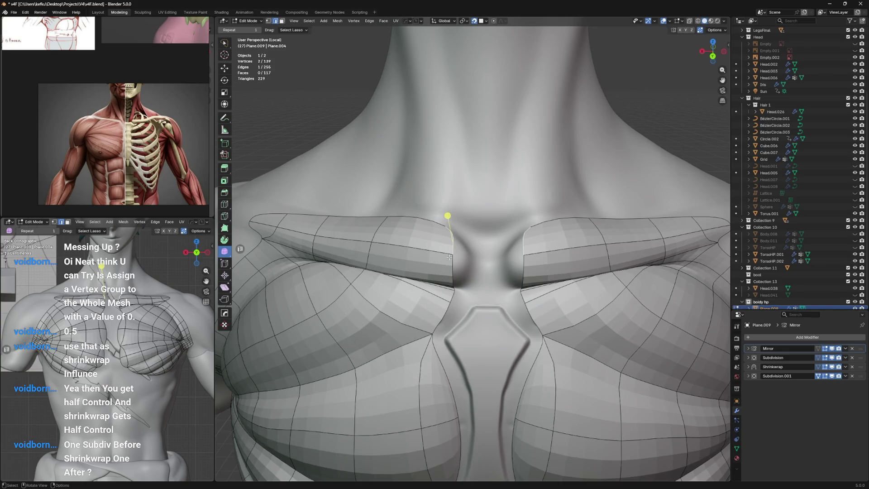
Step: Extrude the overlay's centre vertices toward the midline so the mirrored halves meet at the sternum
{"action": "key", "text": "e"}
{"action": "left_click", "coordinate": [491, 236]}
{"action": "left_click", "coordinate": [442, 291]}
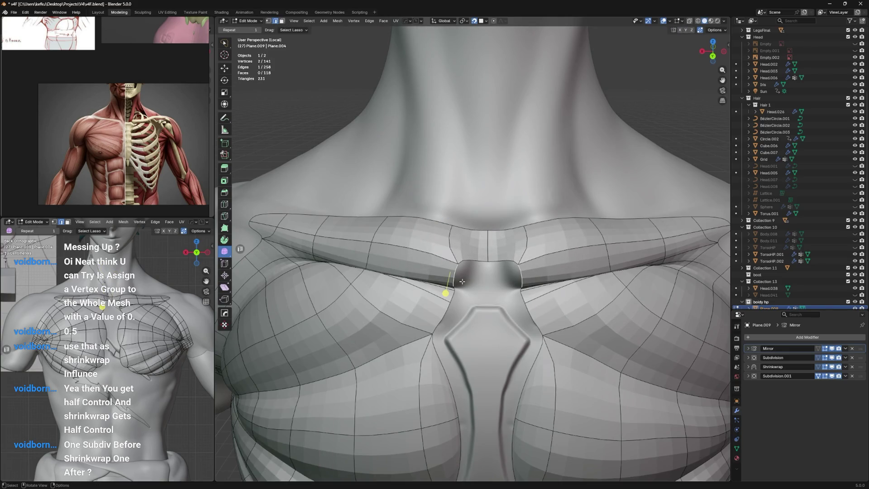
{"action": "key", "text": "e"}
{"action": "left_click", "coordinate": [490, 287]}
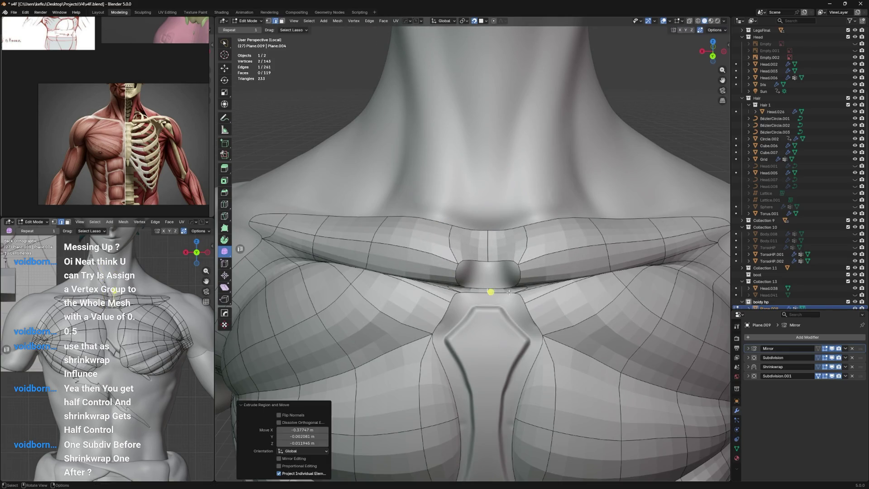
{"action": "left_click", "coordinate": [452, 299]}
{"action": "mouse_move", "coordinate": [452, 299]}
{"action": "middle_mouse_down", "text": "shift"}
{"action": "mouse_move", "coordinate": [451, 237]}
{"action": "mouse_move", "coordinate": [467, 237]}
{"action": "middle_mouse_up", "text": "shift"}
{"action": "key", "text": "e"}
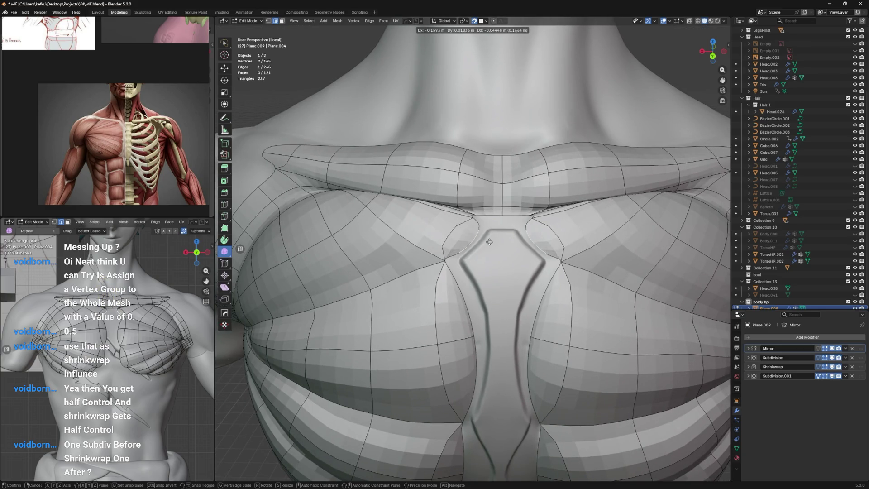
{"action": "left_click", "coordinate": [494, 243]}
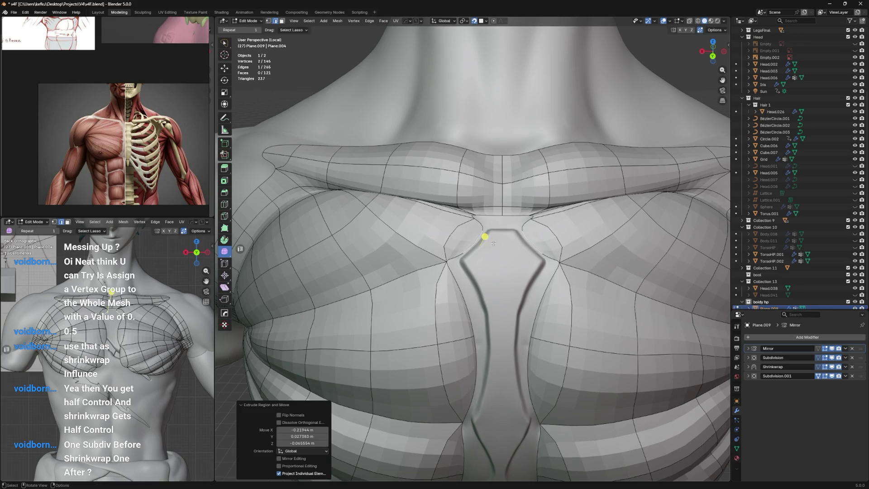
Step: Toggle the second subdivision's edit display and nudge a sternum-edge vertex into place with repeated moves
{"action": "left_click", "coordinate": [819, 377]}
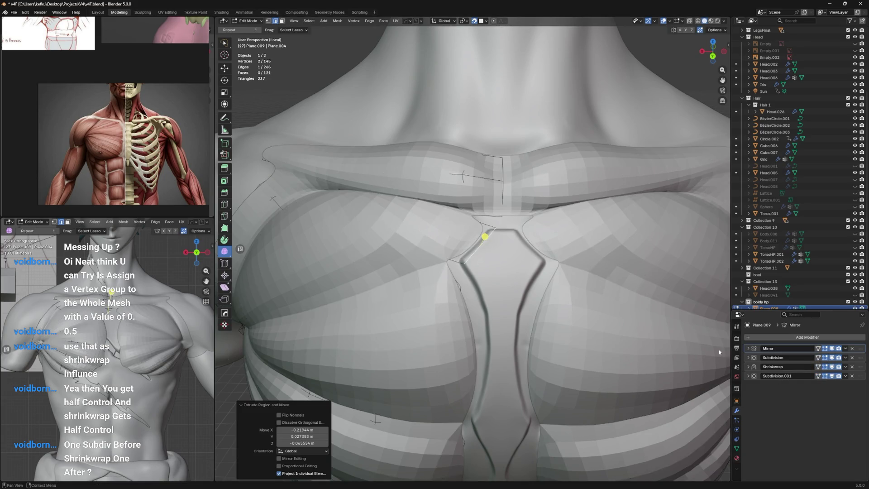
{"action": "middle_click_drag", "start_coordinate": [503, 238], "coordinate": [513, 232]}
{"action": "key", "text": "g"}
{"action": "left_click", "coordinate": [514, 233]}
{"action": "key", "text": "g"}
{"action": "key", "text": "g"}
{"action": "left_click", "coordinate": [517, 233]}
{"action": "key", "text": "g"}
{"action": "left_click", "coordinate": [518, 231]}
{"action": "key", "text": "g"}
{"action": "left_click", "coordinate": [515, 235]}
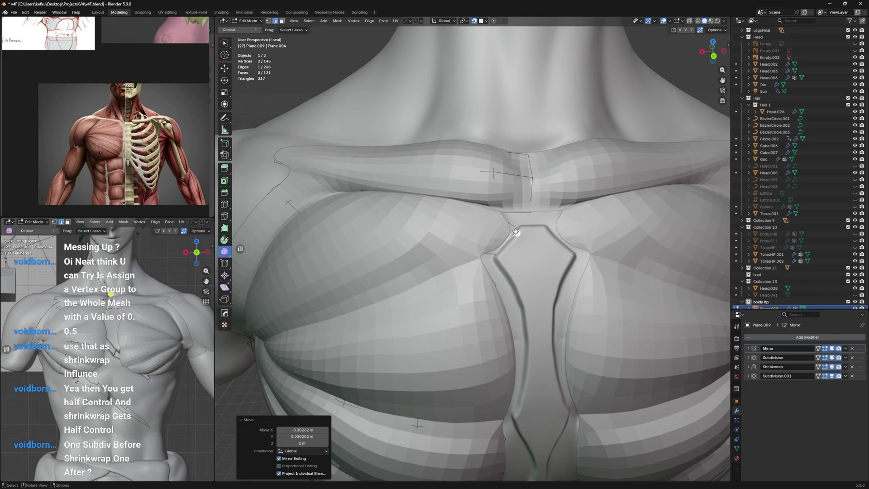
Step: Try moving a vertex near the cut-out, undo it, and show Subdivision.001 on the editing cage
{"action": "left_click", "coordinate": [516, 232]}
{"action": "middle_click_drag", "start_coordinate": [516, 234], "coordinate": [462, 265]}
{"action": "key", "text": "g"}
{"action": "left_click", "coordinate": [504, 292]}
{"action": "key", "text": "ctrl+z"}
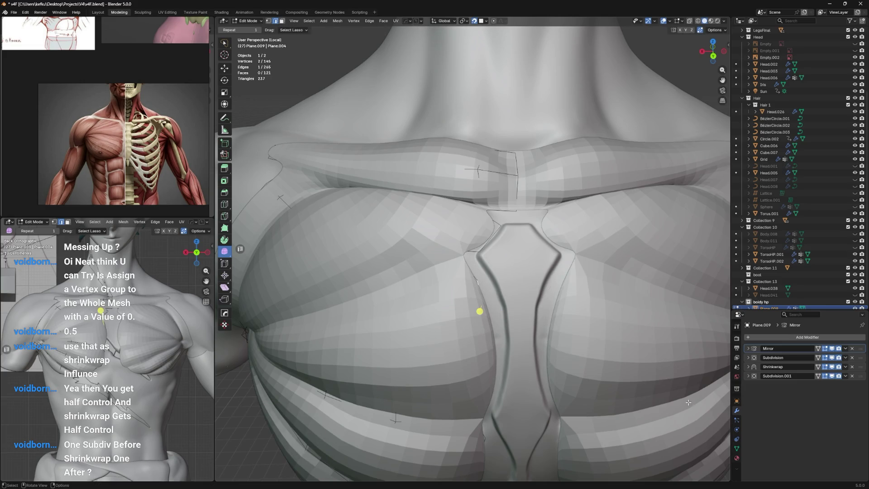
{"action": "left_click", "coordinate": [818, 376]}
{"action": "mouse_move", "coordinate": [487, 325]}
{"action": "middle_mouse_down"}
{"action": "mouse_move", "coordinate": [398, 266]}
{"action": "mouse_move", "coordinate": [477, 285]}
{"action": "middle_mouse_up"}
Step: Extrude vertices down along the sternum cut-out and reposition a rim vertex, cancelling one move
{"action": "key", "text": "e"}
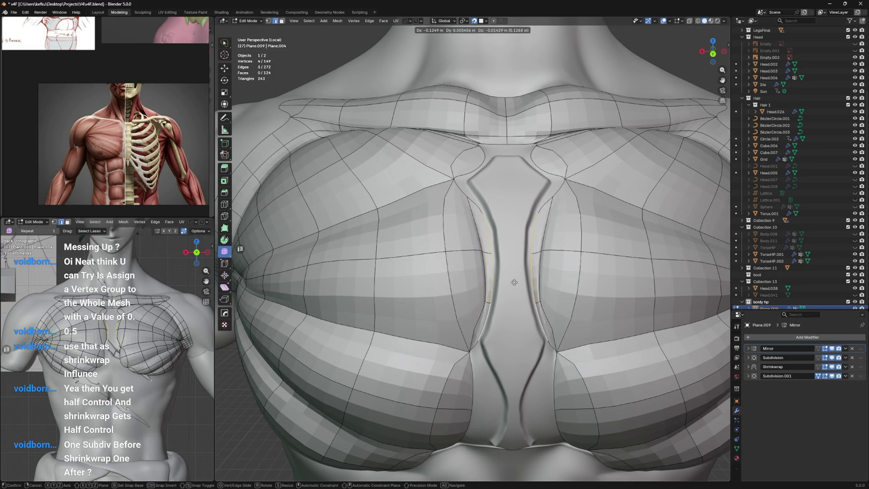
{"action": "left_click", "coordinate": [503, 293]}
{"action": "left_click", "coordinate": [488, 233]}
{"action": "key", "text": "g"}
{"action": "left_click", "coordinate": [485, 210]}
{"action": "middle_click_drag", "start_coordinate": [485, 211], "coordinate": [487, 238]}
{"action": "left_click", "coordinate": [485, 236]}
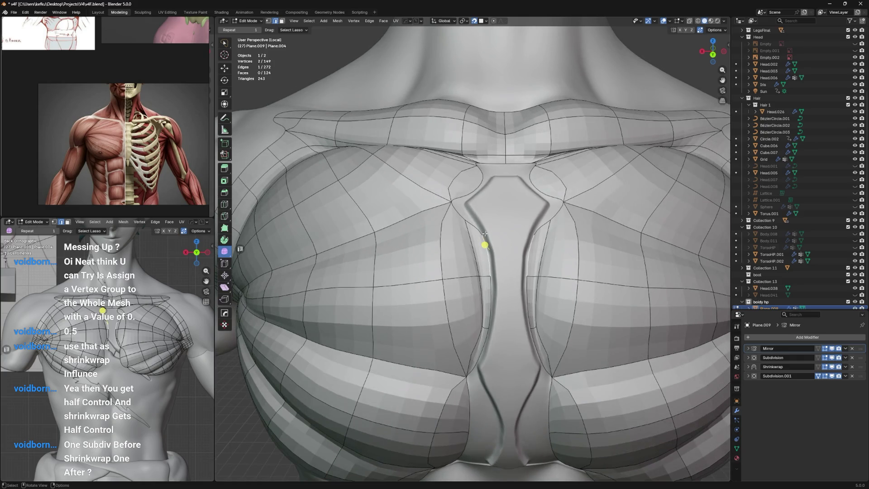
{"action": "key", "text": "g"}
{"action": "right_click", "coordinate": [466, 206]}
Step: Move a rim vertex and its mirror outward and down, then join two cut-out rim vertices with a new edge
{"action": "mouse_move", "coordinate": [466, 206]}
{"action": "middle_mouse_down"}
{"action": "mouse_move", "coordinate": [466, 241]}
{"action": "mouse_move", "coordinate": [488, 247]}
{"action": "middle_mouse_up"}
{"action": "left_click", "coordinate": [469, 241]}
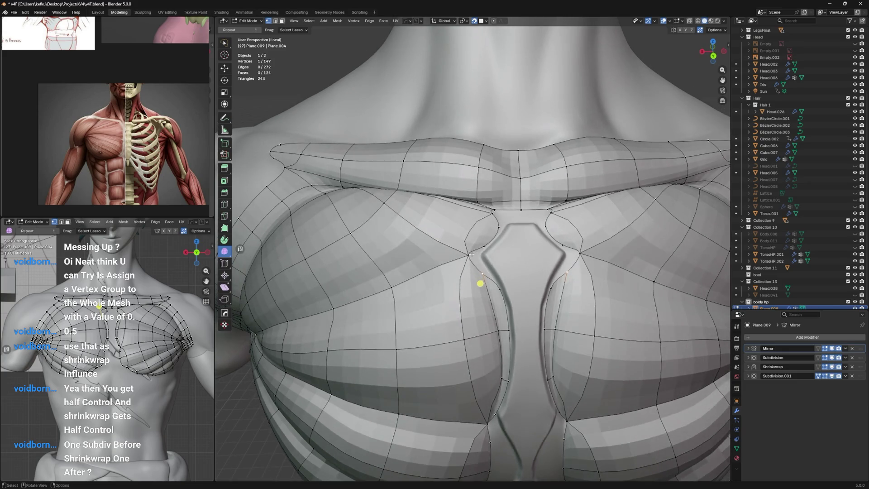
{"action": "left_click_drag", "start_coordinate": [488, 246], "coordinate": [453, 244]}
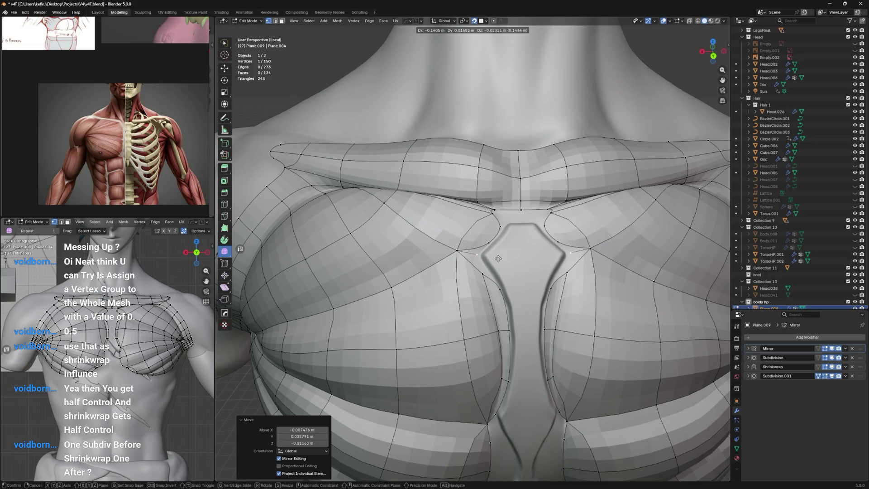
{"action": "left_click", "coordinate": [471, 233], "text": "shift"}
{"action": "left_click", "coordinate": [478, 262], "text": "shift"}
{"action": "key", "text": "j"}
Step: Slide the upper sternum junction vertex along the rim up to the collar edge
{"action": "left_click", "coordinate": [480, 258]}
{"action": "left_click_drag", "start_coordinate": [481, 259], "coordinate": [497, 262]}
{"action": "middle_click_drag", "start_coordinate": [498, 263], "coordinate": [499, 292]}
{"action": "left_click_drag", "start_coordinate": [474, 320], "coordinate": [477, 241]}
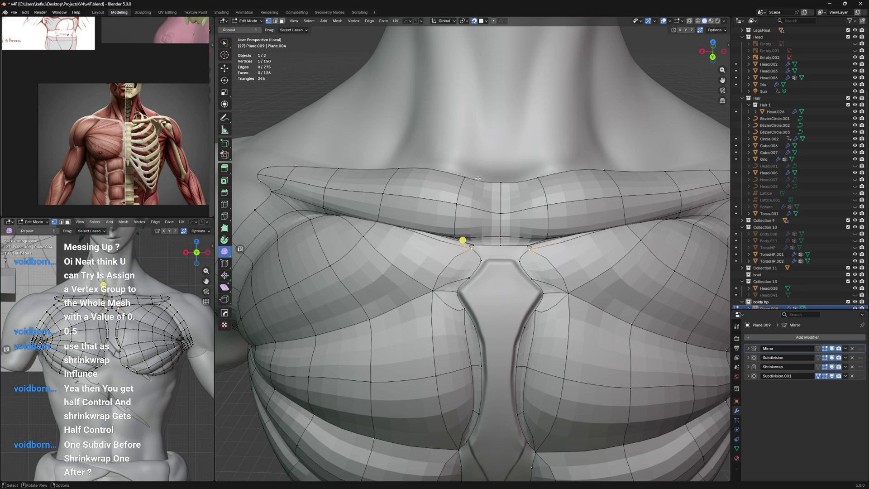
Step: Add a loop cut across the upper overlay strip and an extra vertex on its centre edge
{"action": "middle_click_drag", "start_coordinate": [514, 229], "coordinate": [513, 234]}
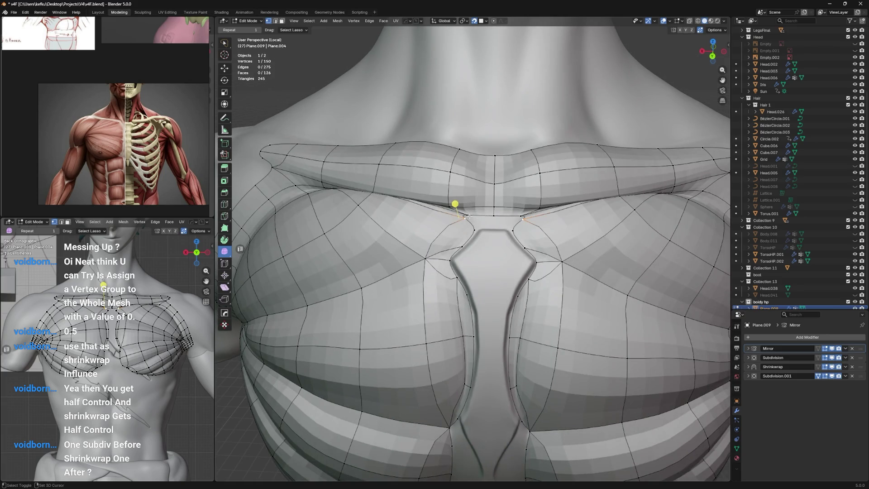
{"action": "left_click", "coordinate": [492, 213], "text": "shift"}
{"action": "key", "text": "ctrl+r"}
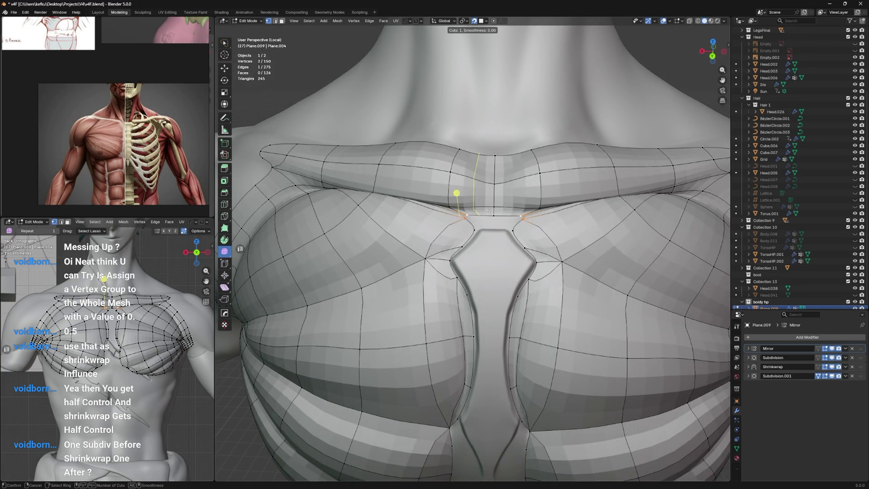
{"action": "left_click", "coordinate": [456, 193]}
{"action": "left_click", "coordinate": [480, 168]}
{"action": "left_click", "coordinate": [455, 196]}
{"action": "left_click", "coordinate": [486, 212], "text": "shift"}
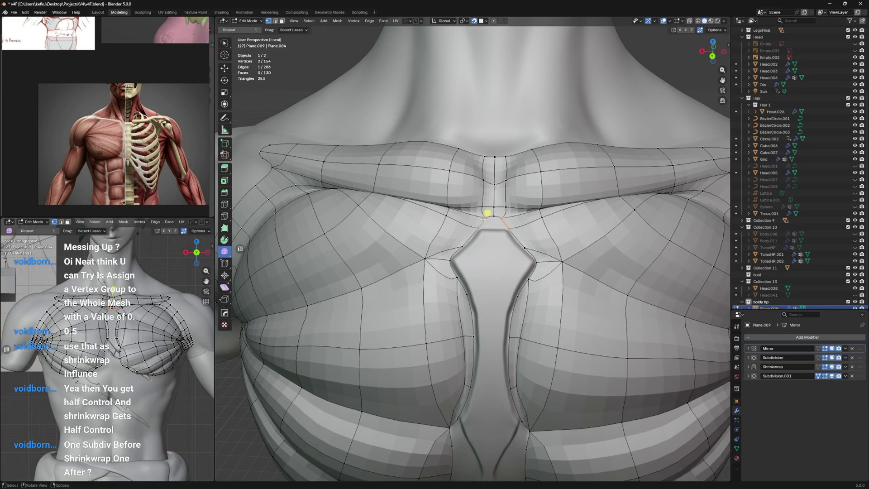
{"action": "key", "text": "alt+v"}
{"action": "left_click", "coordinate": [493, 212]}
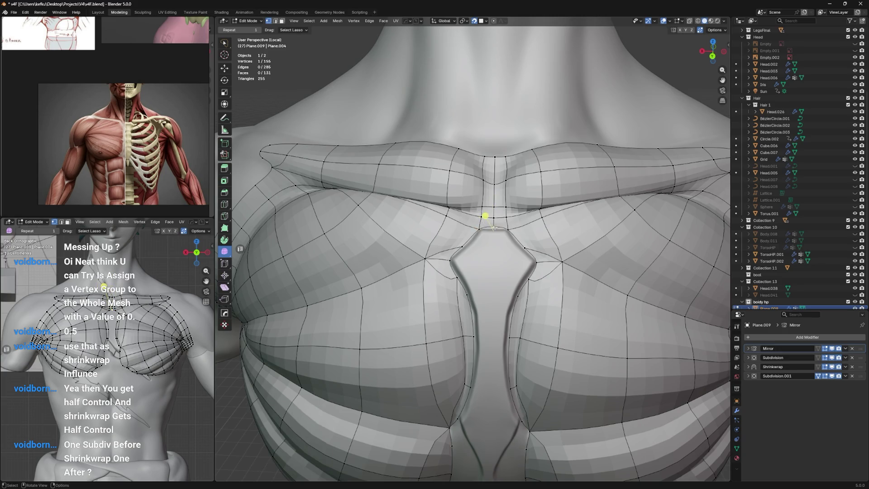
Step: Nudge the new centre vertex above the sternum into place with repeated small moves
{"action": "middle_click_drag", "start_coordinate": [492, 228], "coordinate": [488, 227]}
{"action": "key", "text": "g"}
{"action": "left_click", "coordinate": [485, 226]}
{"action": "key", "text": "g"}
{"action": "left_click", "coordinate": [483, 226]}
{"action": "key", "text": "g"}
{"action": "left_click", "coordinate": [481, 224]}
{"action": "mouse_move", "coordinate": [480, 225]}
{"action": "middle_mouse_down"}
{"action": "mouse_move", "coordinate": [473, 210]}
{"action": "mouse_move", "coordinate": [461, 238]}
{"action": "mouse_move", "coordinate": [459, 163]}
{"action": "middle_mouse_up"}
{"action": "left_click", "coordinate": [459, 241]}
Step: Refine the upper junction vertex once more and orbit up toward the lower chest
{"action": "key", "text": "g"}
{"action": "key", "text": "g"}
{"action": "left_click", "coordinate": [506, 223]}
{"action": "key", "text": "g"}
{"action": "left_click", "coordinate": [510, 214]}
{"action": "middle_click_drag", "start_coordinate": [510, 215], "coordinate": [490, 240]}
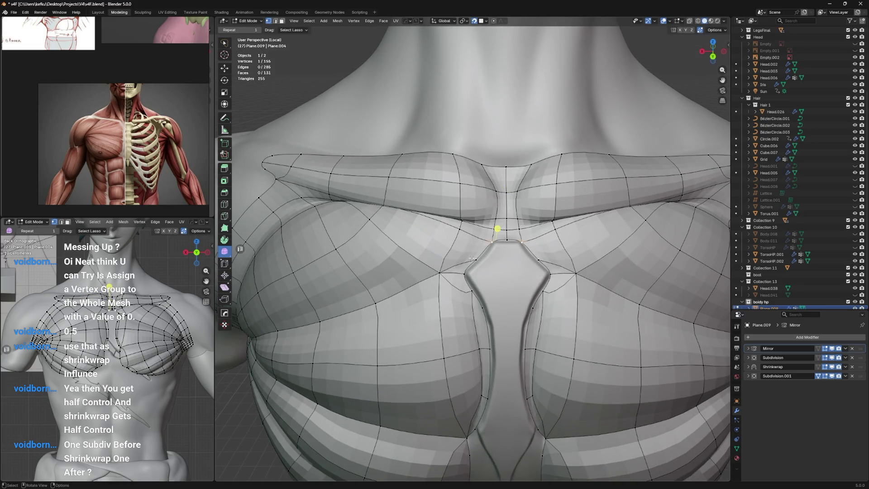
{"action": "middle_click_drag", "start_coordinate": [468, 268], "coordinate": [511, 180]}
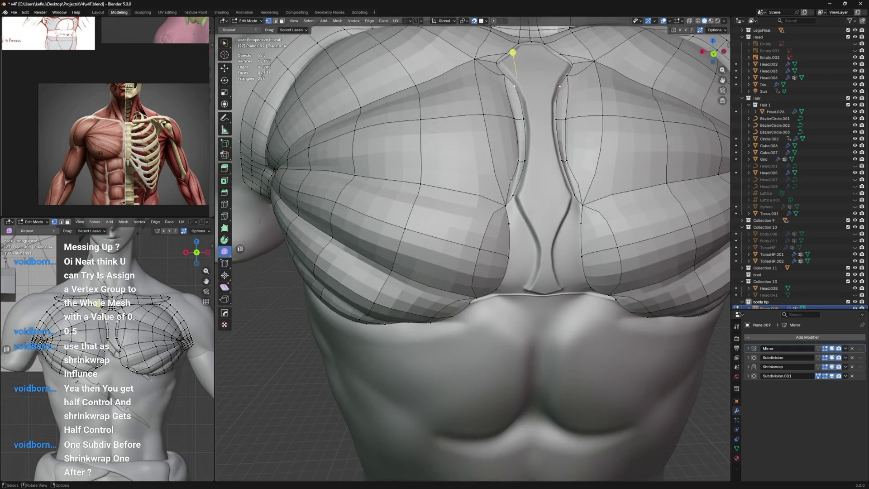
Step: Reposition the centre and lower-centre vertices along the sternum cut-out from below
{"action": "mouse_move", "coordinate": [514, 219]}
{"action": "middle_mouse_down"}
{"action": "mouse_move", "coordinate": [497, 223]}
{"action": "mouse_move", "coordinate": [475, 205]}
{"action": "middle_mouse_up"}
{"action": "key", "text": "g"}
{"action": "left_click", "coordinate": [495, 213]}
{"action": "key", "text": "g"}
{"action": "left_click", "coordinate": [496, 218]}
{"action": "left_click", "coordinate": [488, 244]}
{"action": "key", "text": "g"}
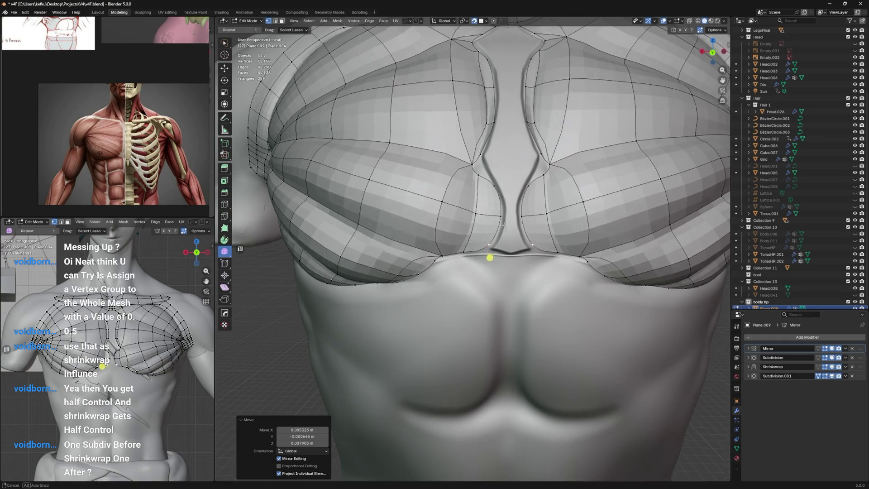
{"action": "middle_click_drag", "start_coordinate": [501, 241], "coordinate": [491, 304], "text": "alt"}
{"action": "left_click", "coordinate": [491, 305]}
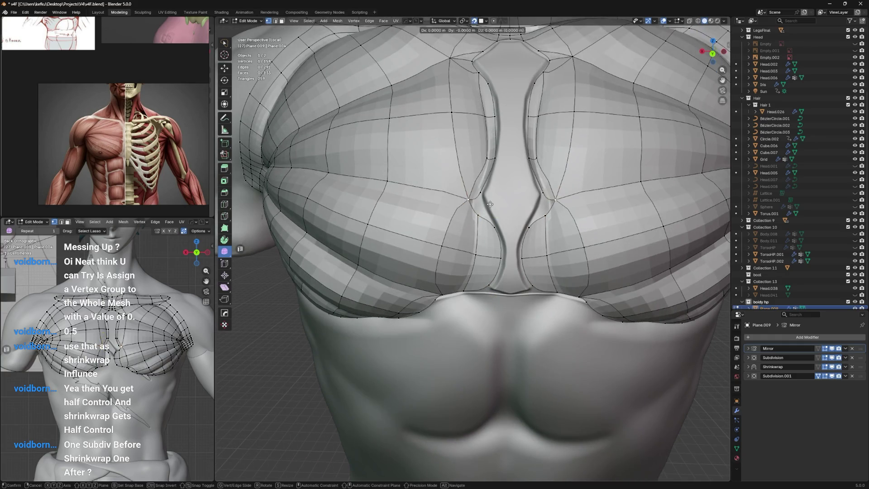
Step: Move the rim vertices beside the cut-out on both mirrored halves and show the unsmoothed cage
{"action": "left_click", "coordinate": [468, 199]}
{"action": "key", "text": "g"}
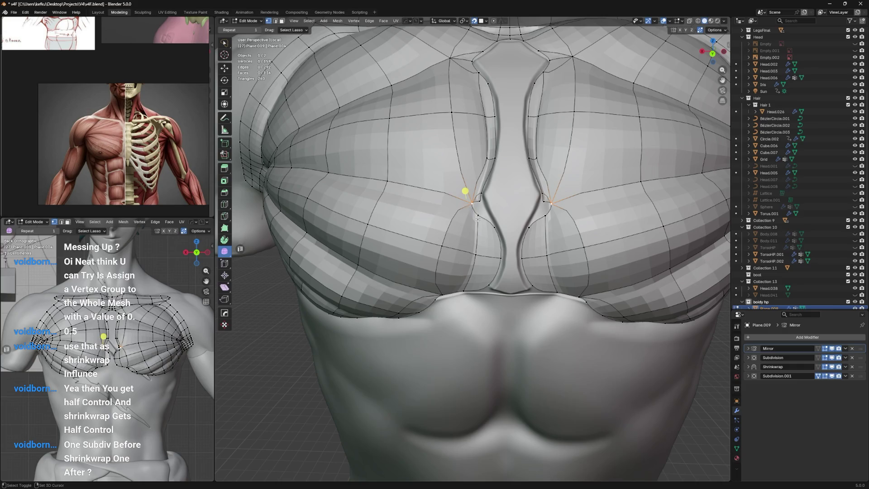
{"action": "left_click", "coordinate": [481, 204]}
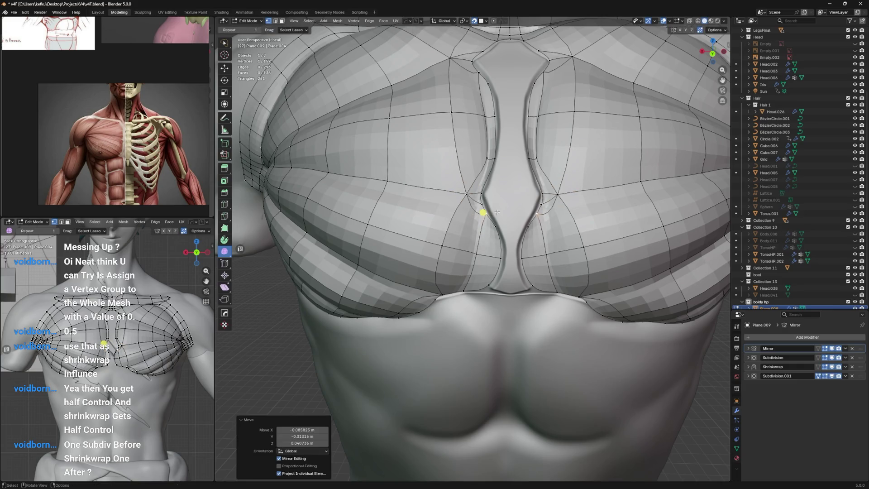
{"action": "key", "text": "g"}
{"action": "left_click", "coordinate": [479, 189]}
{"action": "key", "text": "g"}
{"action": "left_click", "coordinate": [479, 181]}
{"action": "left_click", "coordinate": [475, 180]}
{"action": "key", "text": "g"}
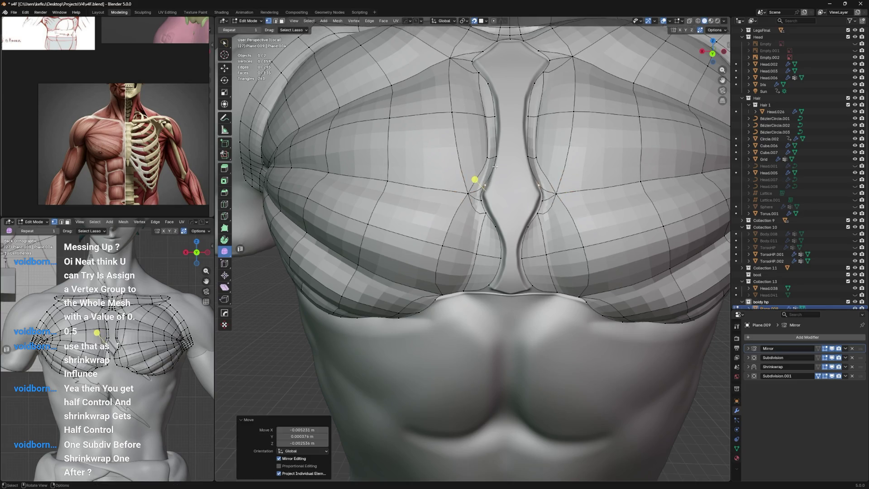
{"action": "middle_click_drag", "start_coordinate": [489, 183], "coordinate": [558, 111]}
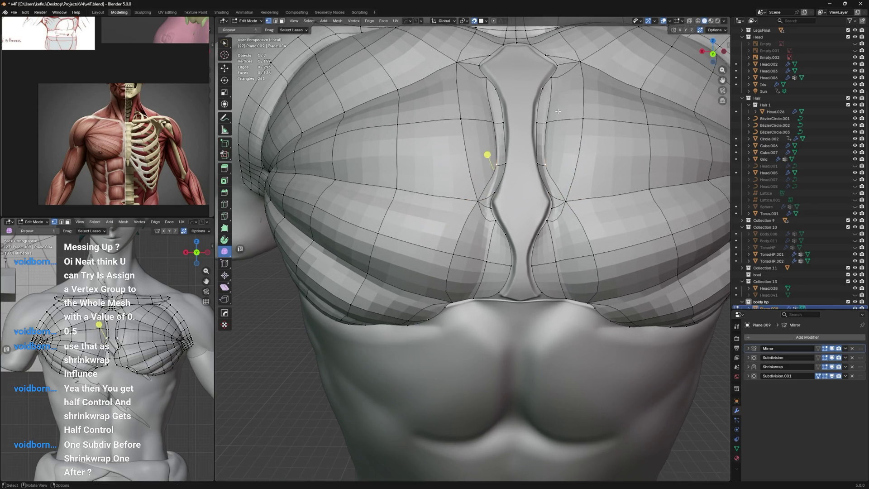
{"action": "left_click", "coordinate": [818, 366]}
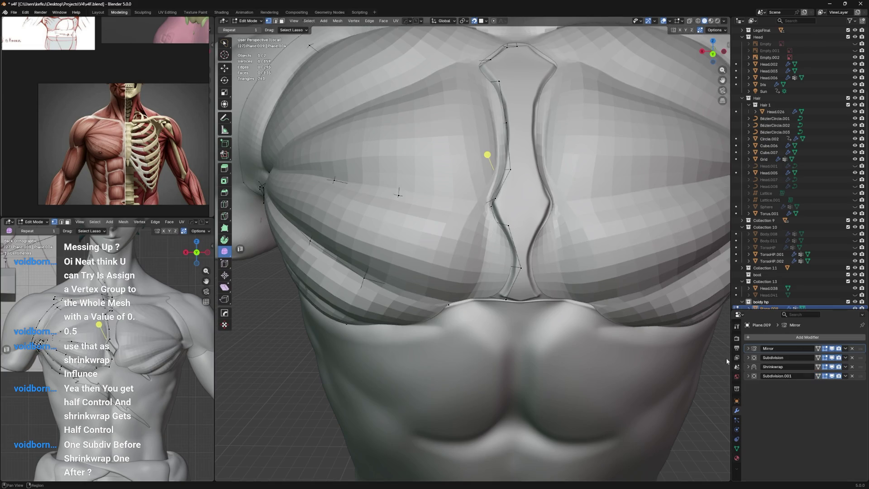
Step: With X-ray on, pull the selected sternum-edge vertex progressively into the groove
{"action": "middle_click_drag", "start_coordinate": [399, 197], "coordinate": [390, 231]}
{"action": "key", "text": "alt+z"}
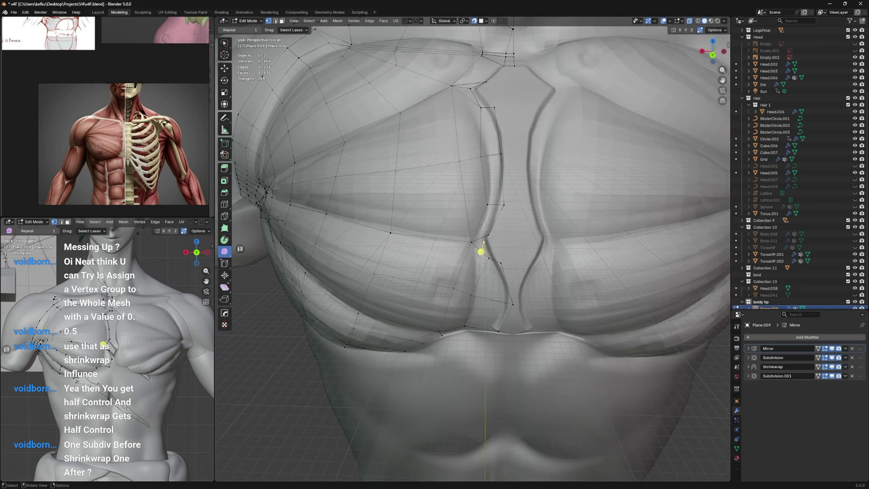
{"action": "key", "text": "g"}
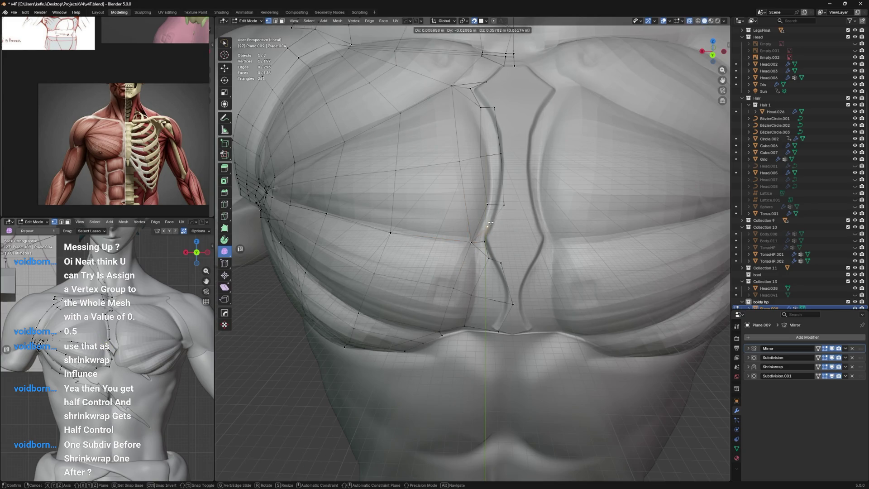
{"action": "left_click", "coordinate": [481, 240]}
{"action": "key", "text": "g"}
{"action": "left_click", "coordinate": [496, 258]}
{"action": "key", "text": "g"}
{"action": "left_click", "coordinate": [499, 269]}
Step: From a lower view, seat the rim vertex at the base of the sternum groove
{"action": "middle_click_drag", "start_coordinate": [491, 240], "coordinate": [512, 264]}
{"action": "key", "text": "g"}
{"action": "left_click", "coordinate": [486, 254]}
{"action": "key", "text": "g"}
{"action": "left_click", "coordinate": [494, 253]}
{"action": "key", "text": "g"}
{"action": "left_click", "coordinate": [461, 239]}
{"action": "key", "text": "g"}
{"action": "key", "text": "g"}
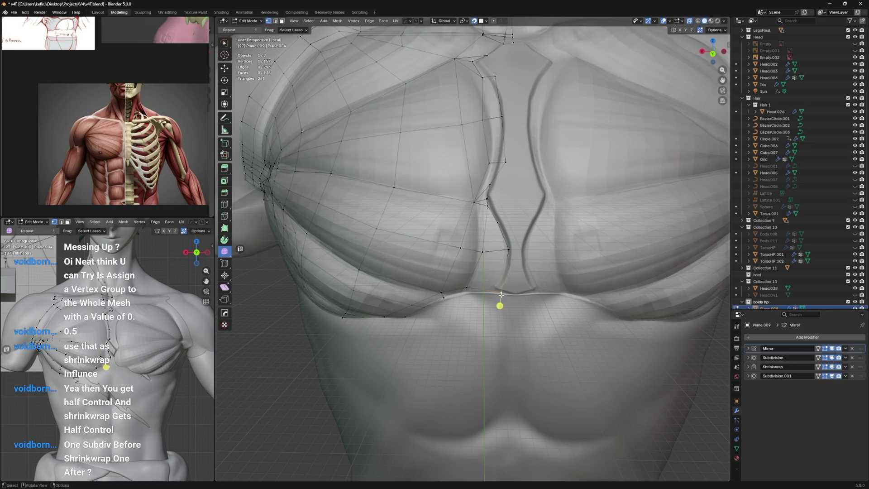
{"action": "left_click", "coordinate": [499, 302]}
{"action": "middle_click_drag", "start_coordinate": [499, 302], "coordinate": [503, 217]}
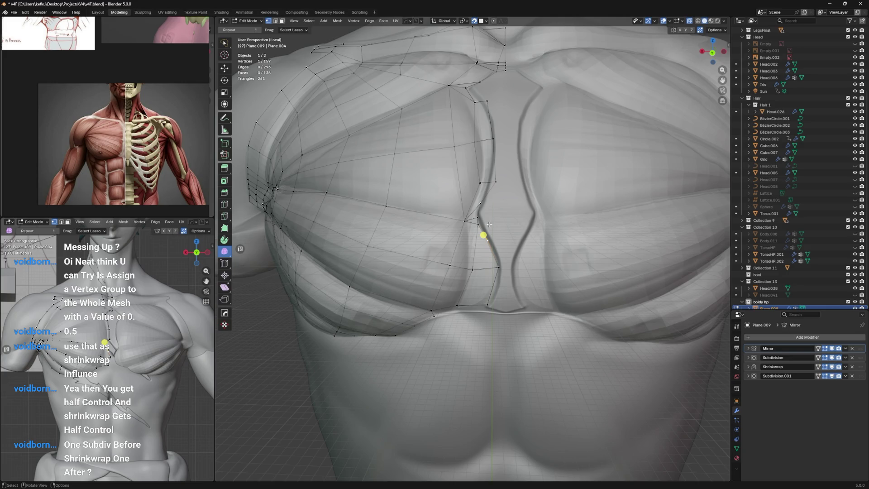
{"action": "scroll", "coordinate": [489, 224], "scroll_direction": "down", "scroll_amount": 2}
Step: Tighten an upper inner-border vertex against the sternum groove with a series of small moves
{"action": "key", "text": "g"}
{"action": "left_click", "coordinate": [496, 212]}
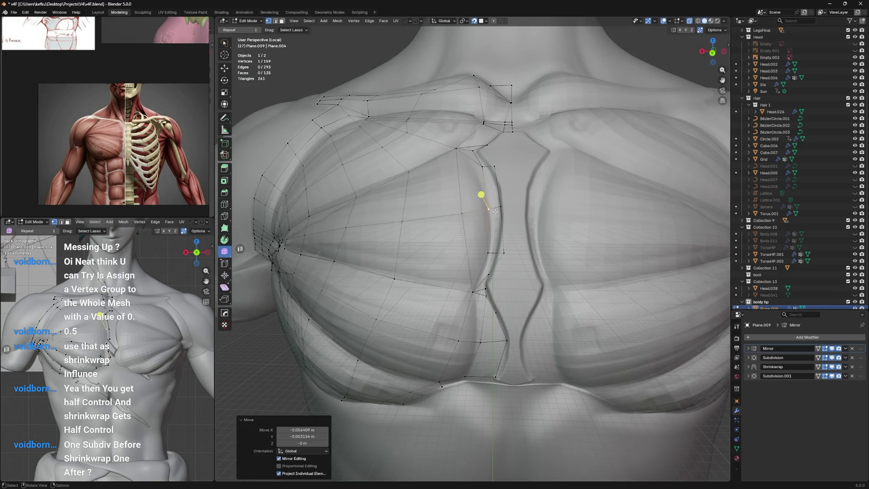
{"action": "middle_click_drag", "start_coordinate": [495, 212], "coordinate": [479, 251]}
{"action": "key", "text": "g"}
{"action": "left_click", "coordinate": [477, 261]}
{"action": "key", "text": "g"}
{"action": "left_click", "coordinate": [501, 237]}
{"action": "key", "text": "g"}
{"action": "left_click", "coordinate": [487, 273]}
{"action": "key", "text": "g"}
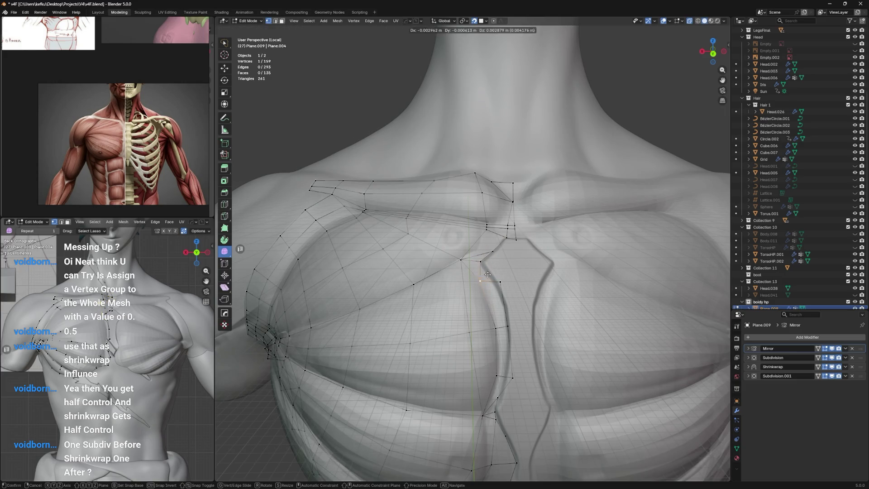
{"action": "left_click", "coordinate": [487, 270]}
{"action": "key", "text": "g"}
{"action": "left_click", "coordinate": [487, 271]}
Step: Shift the next inner-edge vertices leftward while working down along the sternum
{"action": "left_click", "coordinate": [487, 275]}
{"action": "key", "text": "g"}
{"action": "left_click", "coordinate": [487, 277]}
{"action": "scroll", "coordinate": [483, 259], "scroll_direction": "up", "scroll_amount": 3}
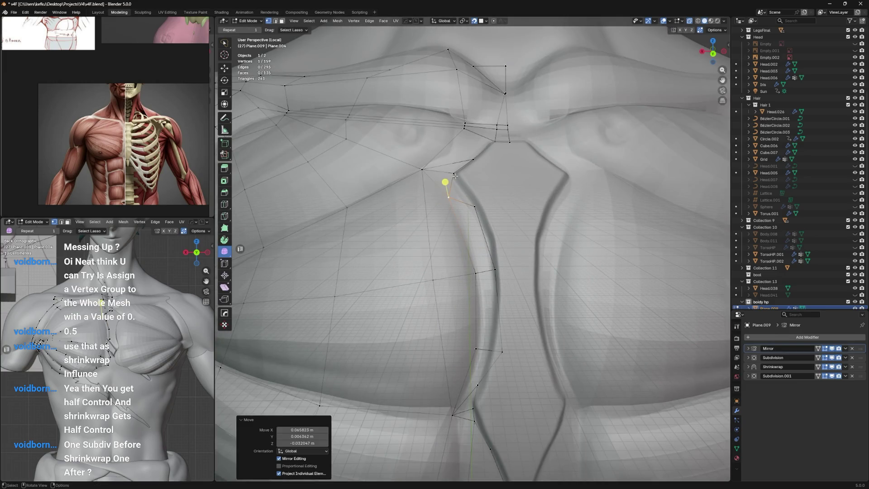
{"action": "left_click", "coordinate": [474, 207], "text": "shift"}
{"action": "middle_click_drag", "start_coordinate": [474, 207], "coordinate": [474, 144]}
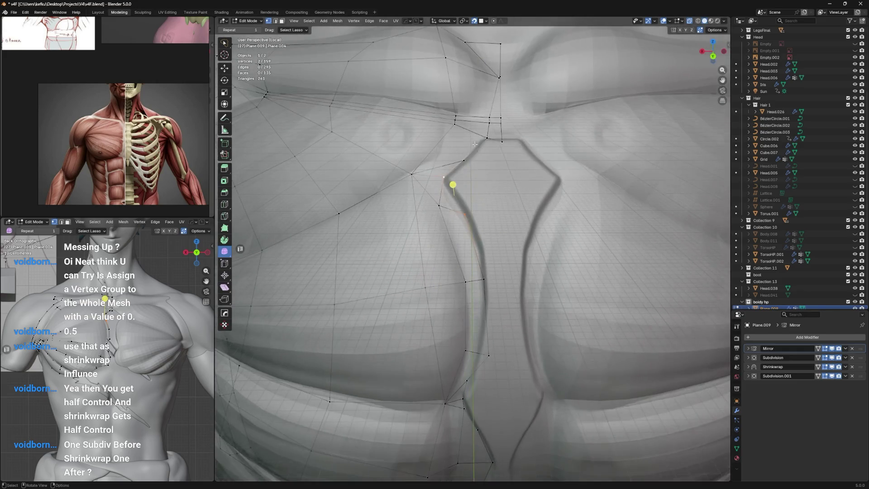
{"action": "middle_click_drag", "start_coordinate": [452, 185], "coordinate": [455, 129], "text": "shift"}
{"action": "left_click", "coordinate": [484, 306]}
{"action": "key", "text": "g"}
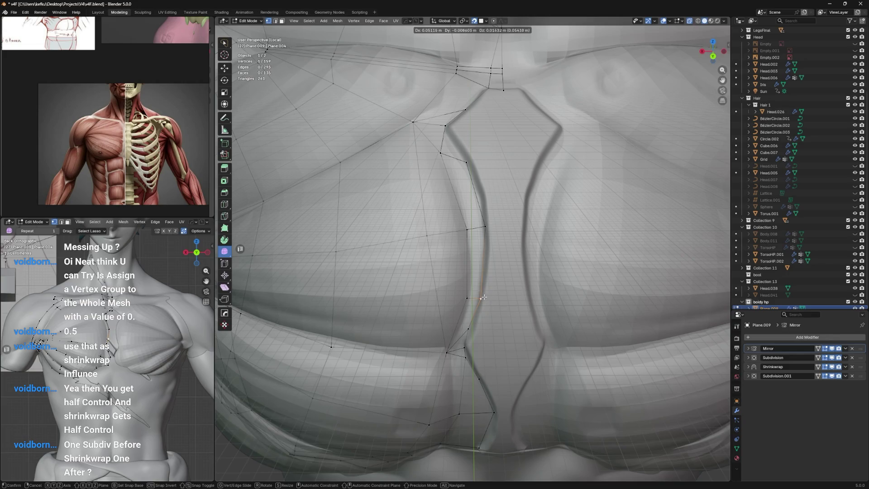
{"action": "left_click", "coordinate": [474, 305]}
{"action": "middle_click_drag", "start_coordinate": [474, 306], "coordinate": [451, 264], "text": "shift"}
{"action": "key", "text": "g"}
{"action": "left_click", "coordinate": [450, 261]}
Step: Adjust a lower pec edge vertex, then vertex-slide the lower of two close vertices into the one above
{"action": "left_click", "coordinate": [446, 296]}
{"action": "middle_click_drag", "start_coordinate": [459, 330], "coordinate": [463, 407], "text": "shift"}
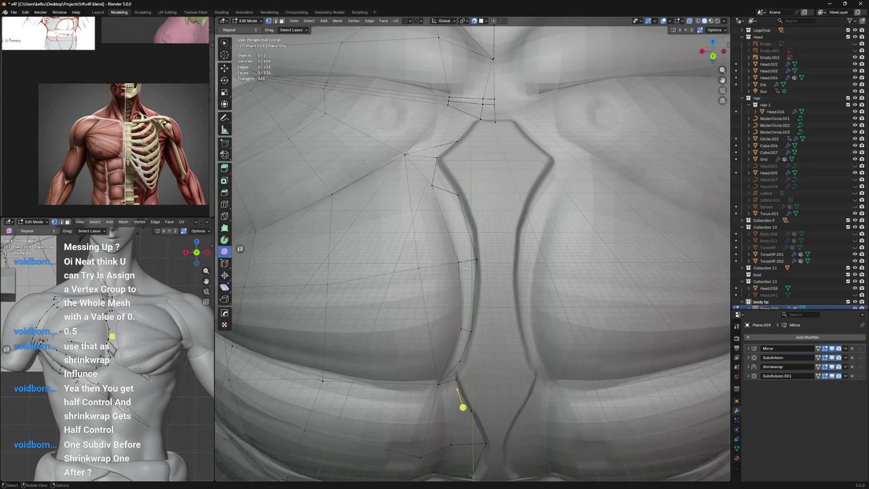
{"action": "scroll", "coordinate": [456, 306], "scroll_direction": "down", "scroll_amount": 1}
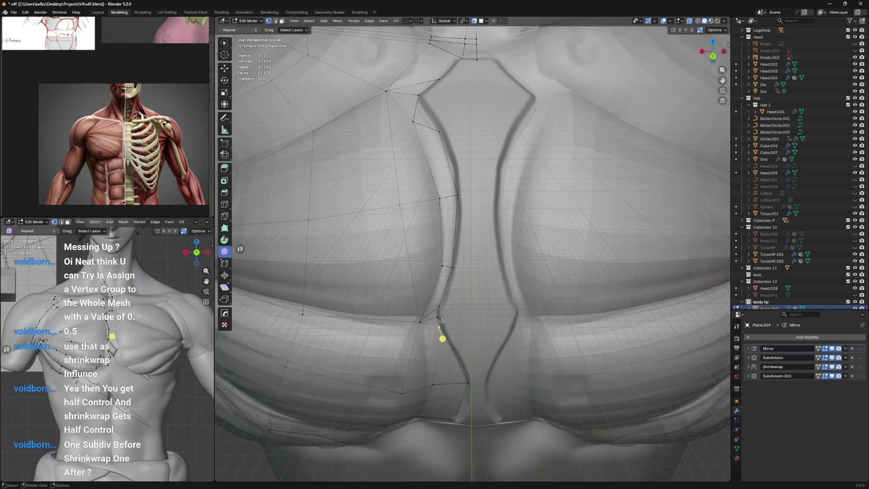
{"action": "key", "text": "g"}
{"action": "left_click", "coordinate": [441, 321]}
{"action": "key", "text": "g"}
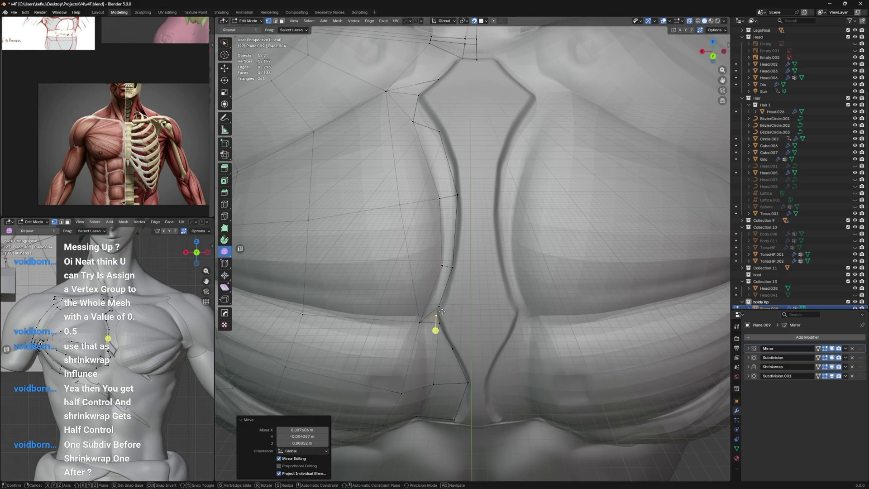
{"action": "left_click", "coordinate": [439, 314]}
{"action": "key", "text": "g"}
{"action": "right_click", "coordinate": [441, 278]}
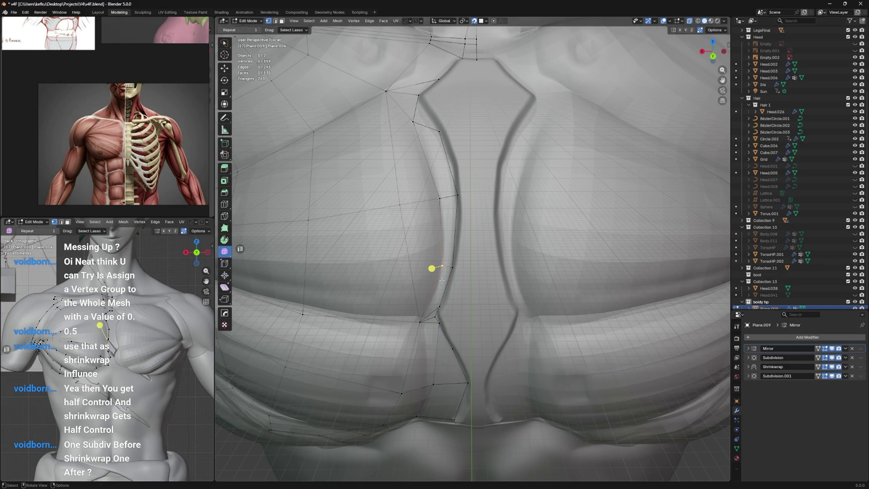
{"action": "scroll", "coordinate": [441, 277], "scroll_direction": "up", "scroll_amount": 1, "text": "shift"}
{"action": "scroll", "coordinate": [438, 275], "scroll_direction": "up", "scroll_amount": 1, "text": "shift"}
{"action": "left_click", "coordinate": [435, 274]}
{"action": "key", "text": "shift+v"}
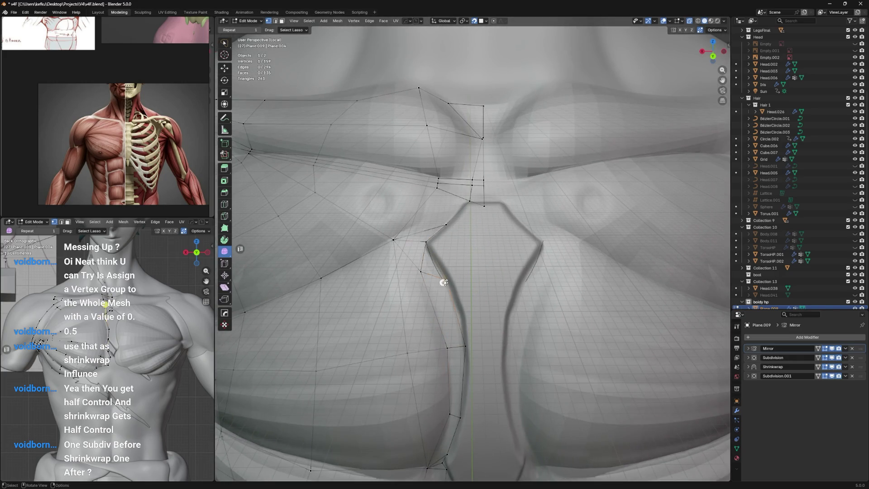
Step: Extrude two new vertices down from the merged corner and save the blend file
{"action": "left_click", "coordinate": [433, 231]}
{"action": "key", "text": "e"}
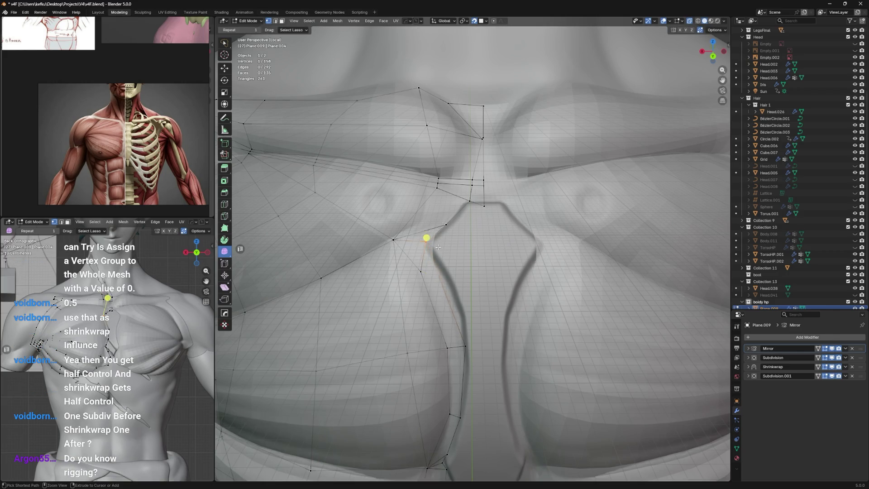
{"action": "left_click", "coordinate": [439, 256]}
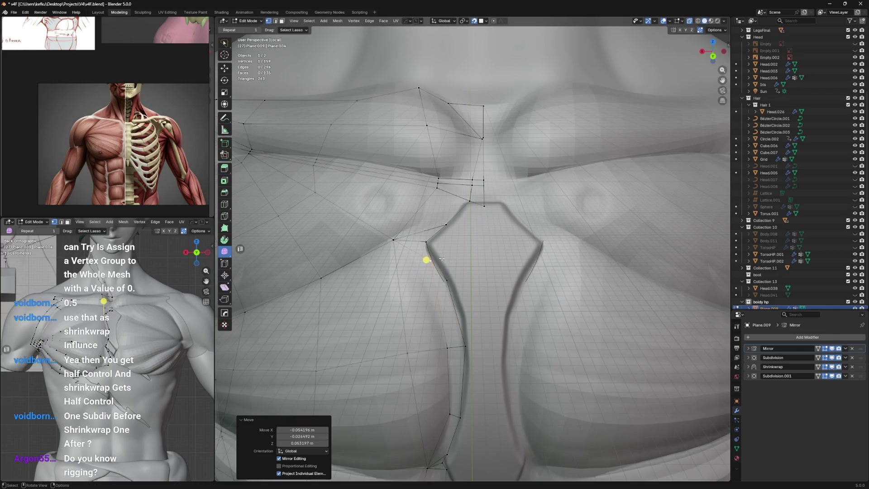
{"action": "key", "text": "e"}
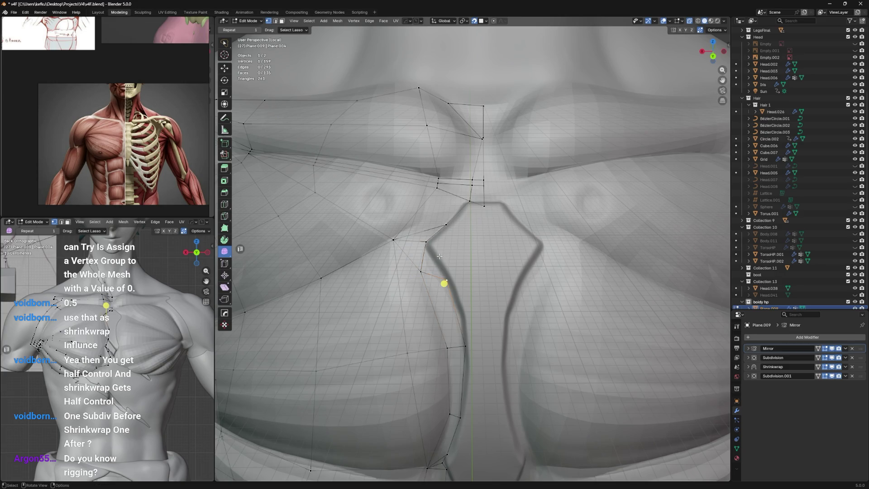
{"action": "left_click", "coordinate": [443, 283]}
{"action": "key", "text": "ctrl+s"}
Step: Pull the inner corner up toward the notch, delete the unwanted vertex and raise its neighbour
{"action": "middle_click_drag", "start_coordinate": [421, 256], "coordinate": [430, 214], "text": "shift"}
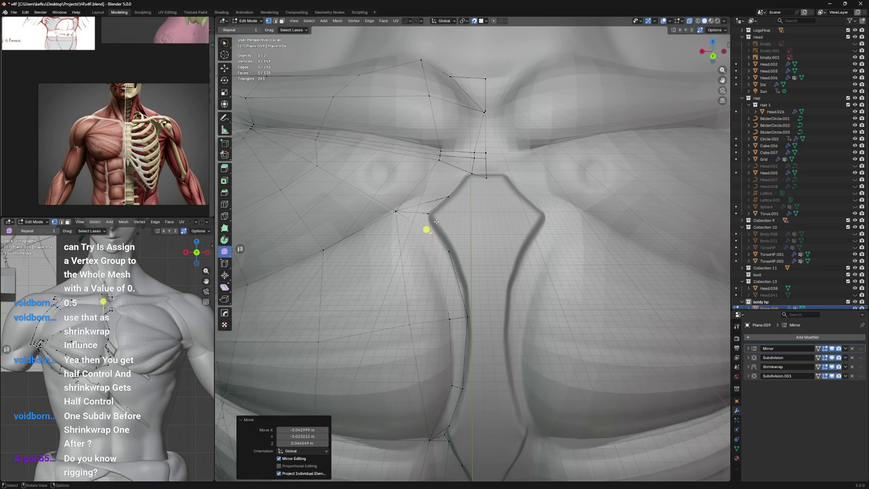
{"action": "left_click_drag", "start_coordinate": [431, 215], "coordinate": [449, 202]}
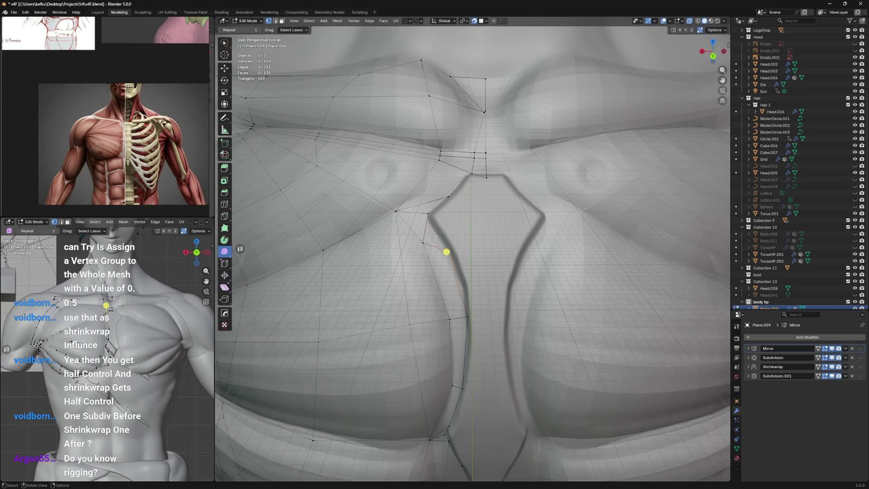
{"action": "key", "text": "x"}
{"action": "left_click", "coordinate": [408, 171]}
{"action": "left_click", "coordinate": [422, 241]}
{"action": "key", "text": "g"}
{"action": "key", "text": "g"}
{"action": "left_click", "coordinate": [435, 237]}
{"action": "key", "text": "g"}
{"action": "left_click", "coordinate": [443, 240]}
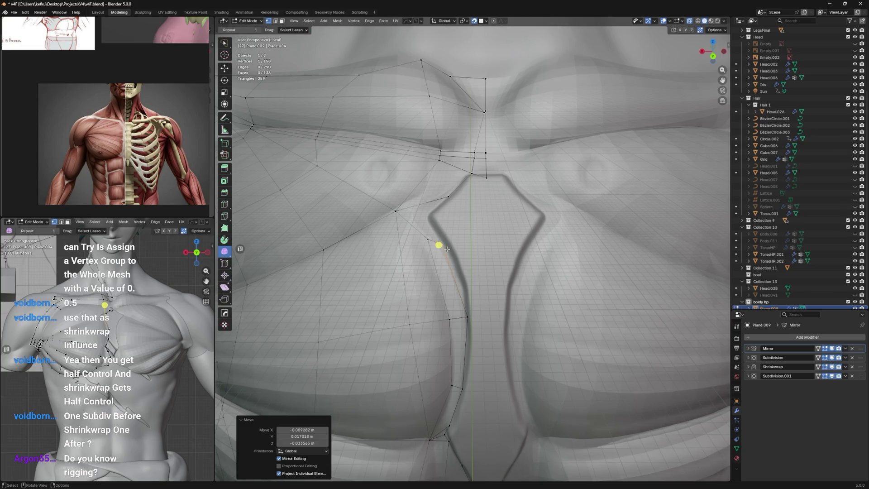
Step: Edge-slide the inner-border vertices left and move one up-right toward the upper junction
{"action": "middle_click_drag", "start_coordinate": [494, 313], "coordinate": [448, 258], "text": "shift"}
{"action": "key", "text": "g"}
{"action": "key", "text": "g"}
{"action": "left_click", "coordinate": [408, 261]}
{"action": "left_click", "coordinate": [390, 265], "text": "shift"}
{"action": "key", "text": "g"}
{"action": "key", "text": "g"}
{"action": "left_click", "coordinate": [396, 262]}
{"action": "key", "text": "g"}
{"action": "left_click", "coordinate": [398, 252]}
{"action": "key", "text": "g"}
{"action": "left_click", "coordinate": [409, 248]}
{"action": "mouse_move", "coordinate": [409, 247]}
{"action": "middle_mouse_down", "text": "shift"}
{"action": "mouse_move", "coordinate": [434, 218]}
{"action": "mouse_move", "coordinate": [455, 346]}
{"action": "middle_mouse_up", "text": "shift"}
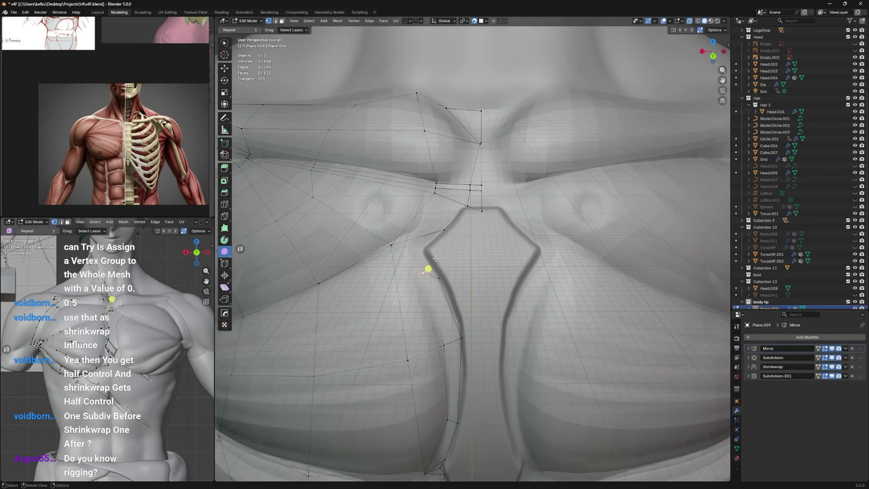
{"action": "left_click", "coordinate": [429, 270], "text": "shift"}
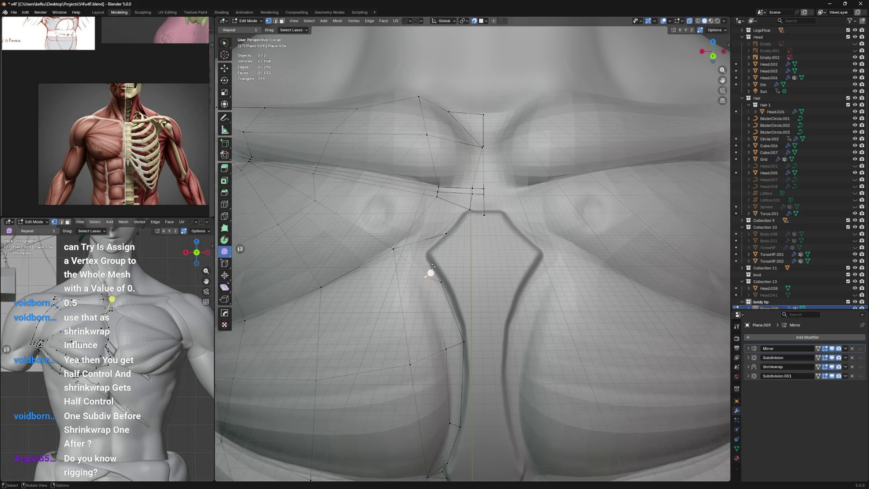
Step: Rotate the two selected sternum-top vertices slightly, abandon a scale, and reselect a single border vertex
{"action": "key", "text": "r"}
{"action": "left_click", "coordinate": [429, 251]}
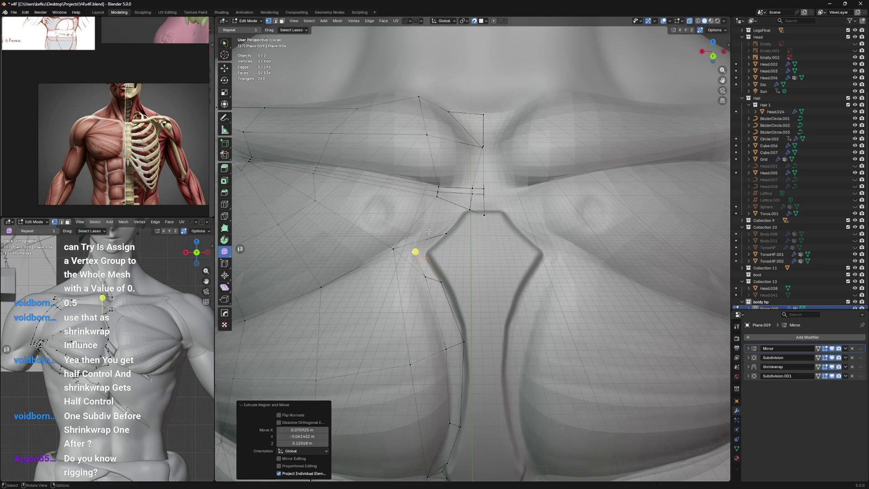
{"action": "key", "text": "s"}
{"action": "right_click", "coordinate": [425, 217]}
{"action": "left_click", "coordinate": [413, 253]}
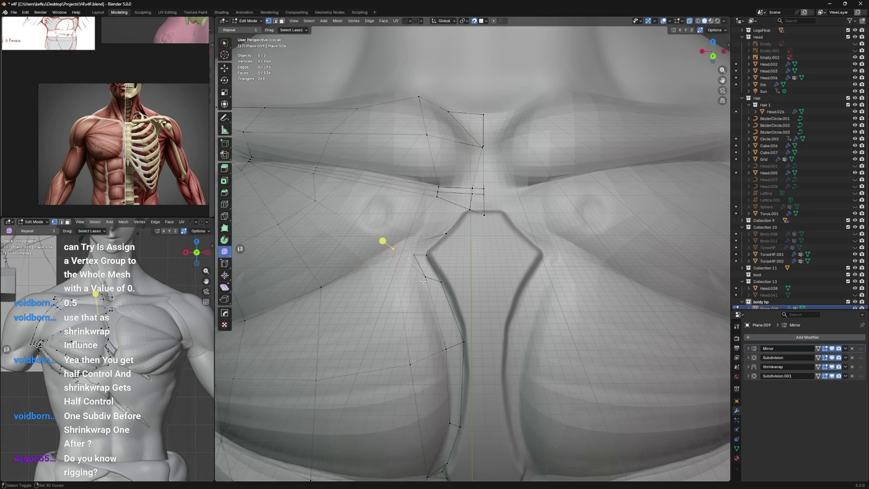
{"action": "left_click", "coordinate": [428, 242], "text": "alt"}
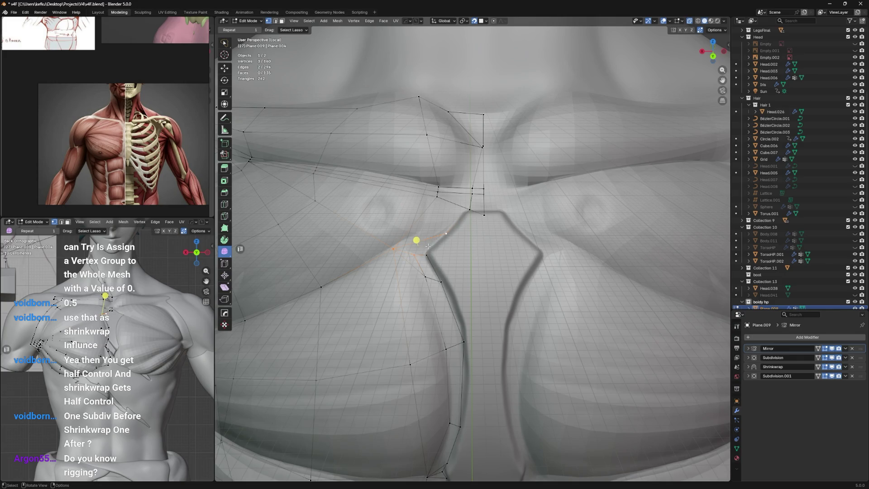
{"action": "left_click", "coordinate": [423, 252]}
Step: Slide the border vertex along its edge, extrude two new vertices from it and position the last one
{"action": "key", "text": "g"}
{"action": "key", "text": "g"}
{"action": "left_click", "coordinate": [466, 195]}
{"action": "key", "text": "g"}
{"action": "key", "text": "g"}
{"action": "left_click", "coordinate": [451, 188]}
{"action": "key", "text": "g"}
{"action": "left_click", "coordinate": [436, 225]}
{"action": "key", "text": "e"}
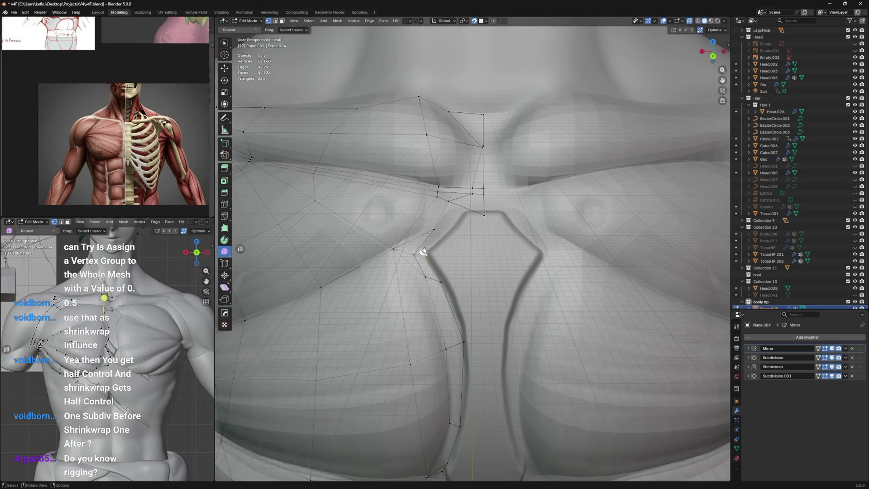
{"action": "left_click", "coordinate": [430, 231]}
{"action": "key", "text": "g"}
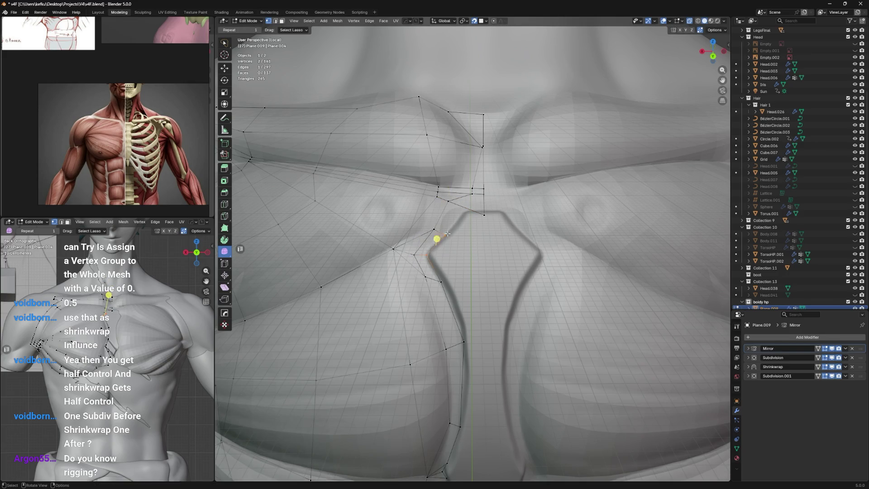
{"action": "left_click", "coordinate": [428, 256]}
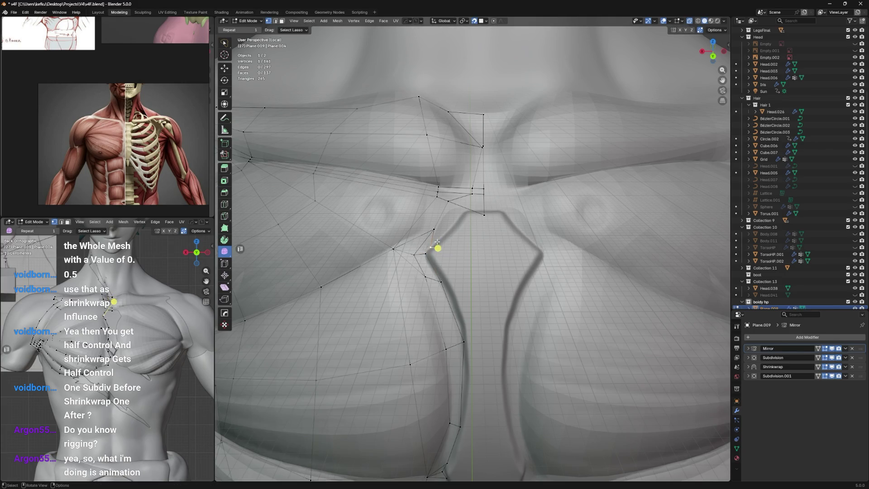
Step: Vertex-slide the new vertex repeatedly up the sternum edge until it sits tight, then save
{"action": "key", "text": "g"}
{"action": "key", "text": "g"}
{"action": "left_click", "coordinate": [430, 252]}
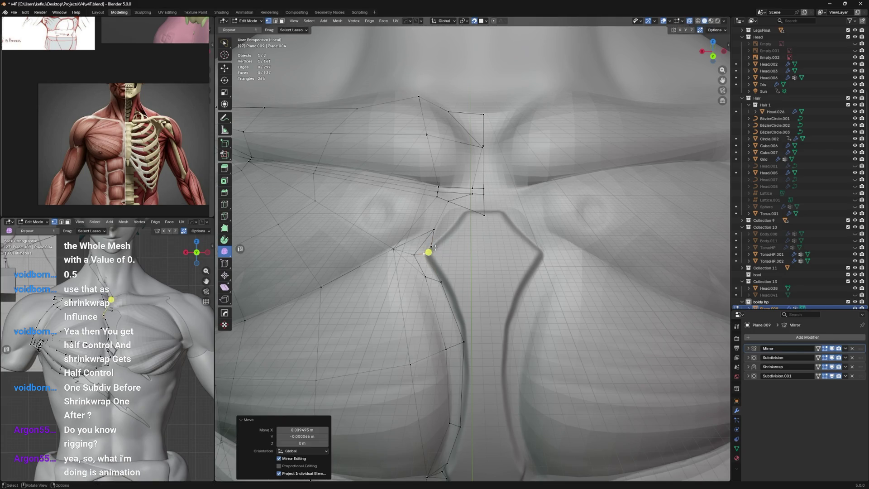
{"action": "key", "text": "g"}
{"action": "key", "text": "g"}
{"action": "left_click", "coordinate": [430, 256]}
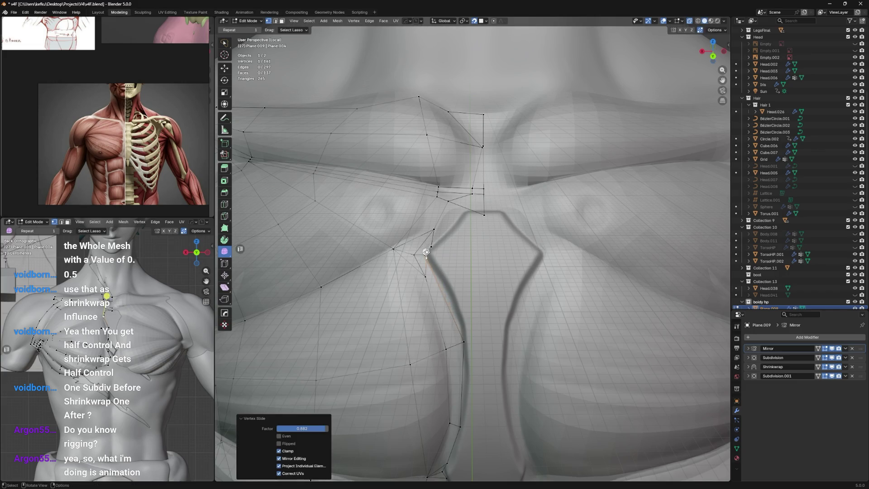
{"action": "left_click", "coordinate": [431, 256]}
{"action": "key", "text": "g"}
{"action": "key", "text": "g"}
{"action": "left_click", "coordinate": [437, 247]}
{"action": "key", "text": "g"}
{"action": "key", "text": "g"}
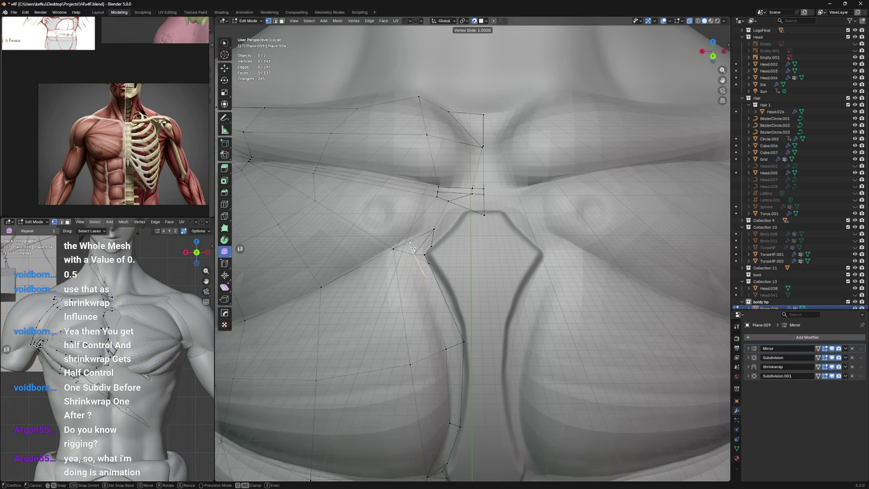
{"action": "left_click", "coordinate": [435, 227]}
{"action": "key", "text": "ctrl+s"}
{"action": "mouse_move", "coordinate": [434, 226]}
{"action": "middle_mouse_down"}
{"action": "mouse_move", "coordinate": [437, 179]}
{"action": "mouse_move", "coordinate": [438, 215]}
{"action": "middle_mouse_up"}
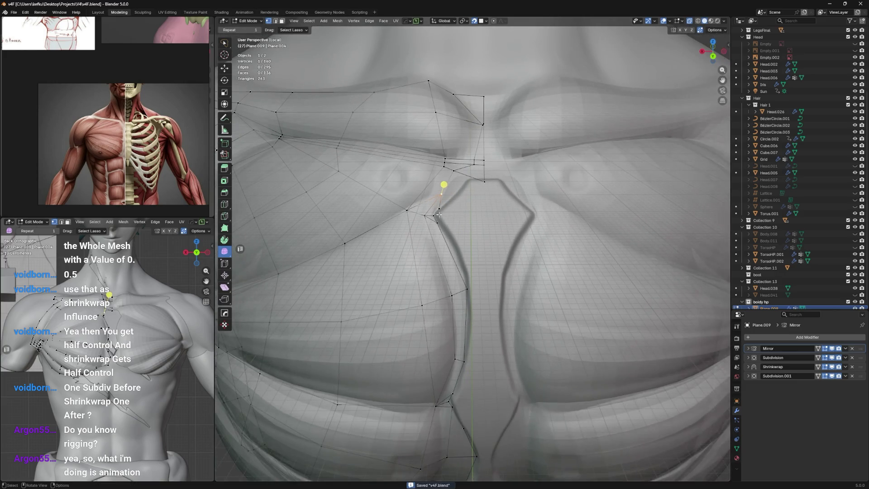
{"action": "scroll", "coordinate": [436, 247], "scroll_direction": "down", "scroll_amount": 3}
{"action": "scroll", "coordinate": [441, 235], "scroll_direction": "up", "scroll_amount": 5}
Step: Slide and nudge the lower notch vertex into place from a new angle and save again
{"action": "key", "text": "g"}
{"action": "key", "text": "g"}
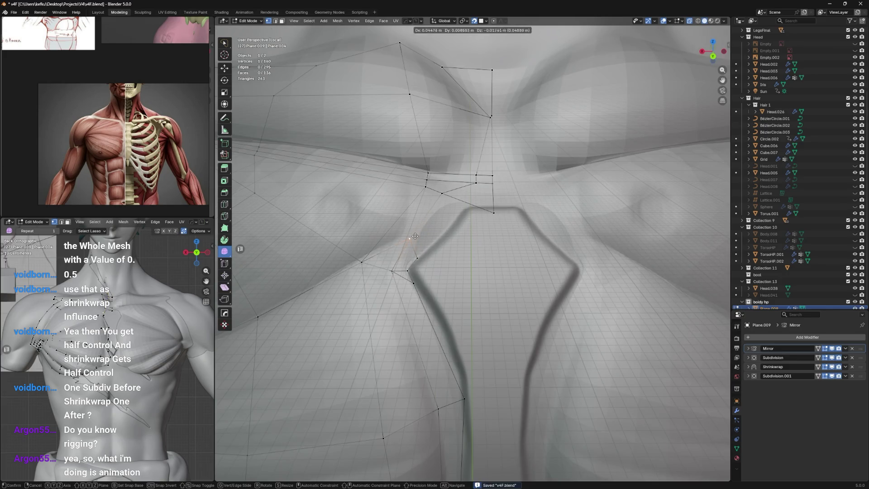
{"action": "left_click", "coordinate": [392, 273]}
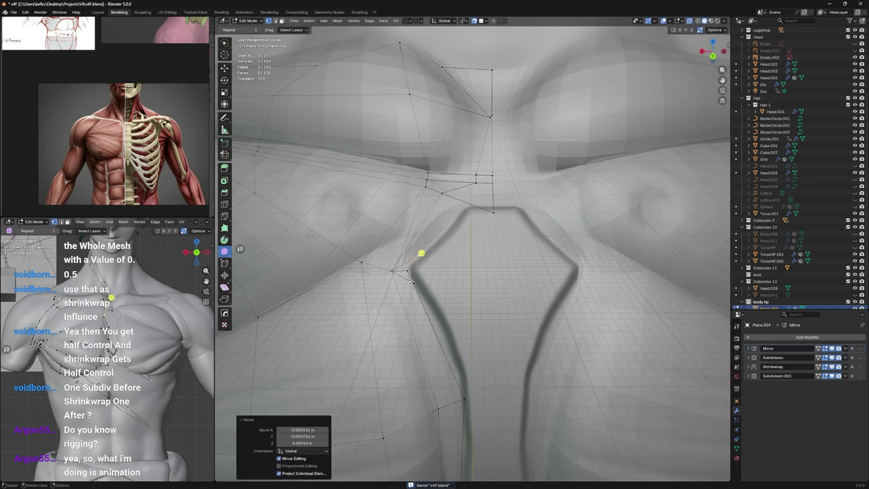
{"action": "key", "text": "g"}
{"action": "left_click", "coordinate": [413, 273]}
{"action": "mouse_move", "coordinate": [408, 266]}
{"action": "middle_mouse_down"}
{"action": "mouse_move", "coordinate": [414, 285]}
{"action": "mouse_move", "coordinate": [433, 266]}
{"action": "middle_mouse_up"}
{"action": "key", "text": "ctrl+s"}
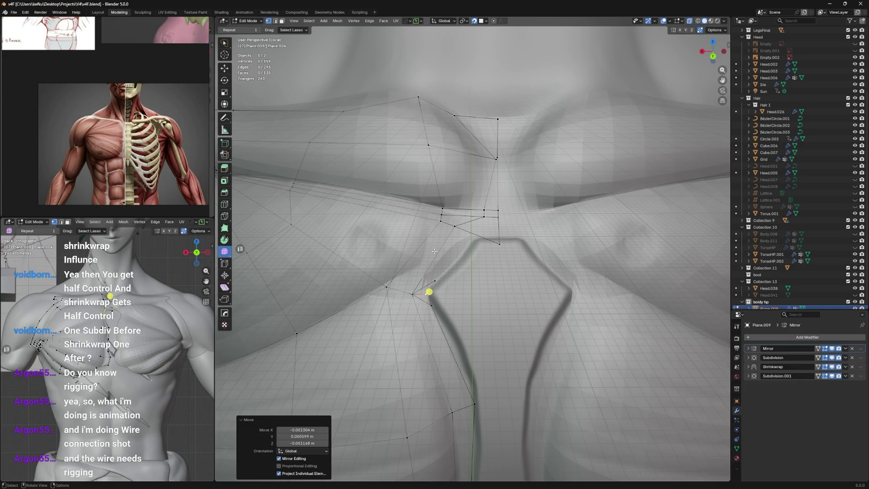
{"action": "middle_click_drag", "start_coordinate": [434, 251], "coordinate": [441, 250]}
{"action": "key", "text": "g"}
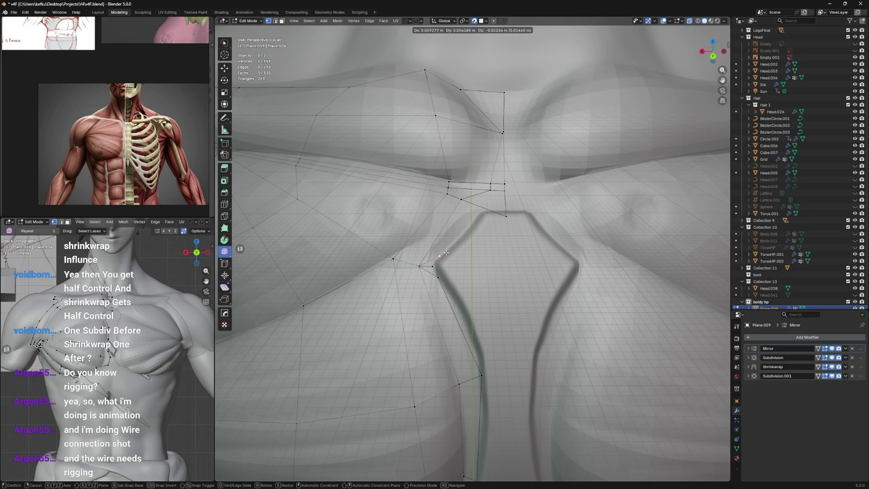
{"action": "right_click", "coordinate": [446, 251]}
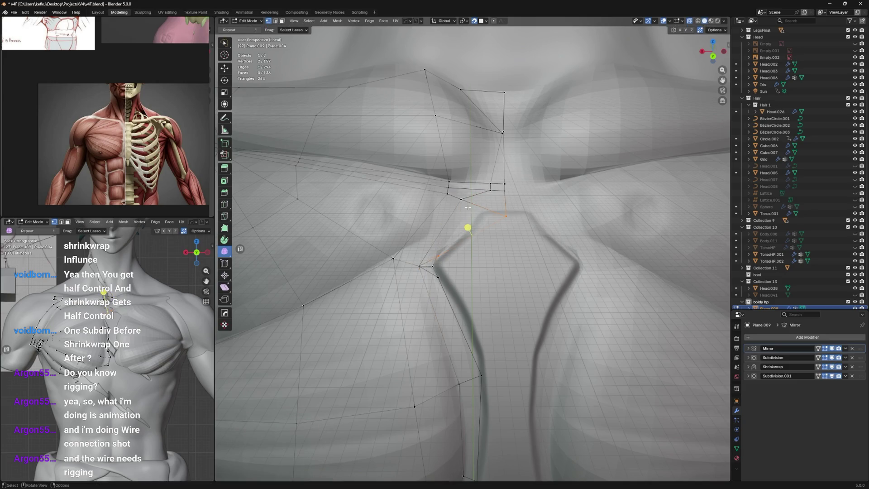
{"action": "left_click_drag", "start_coordinate": [507, 213], "coordinate": [505, 199]}
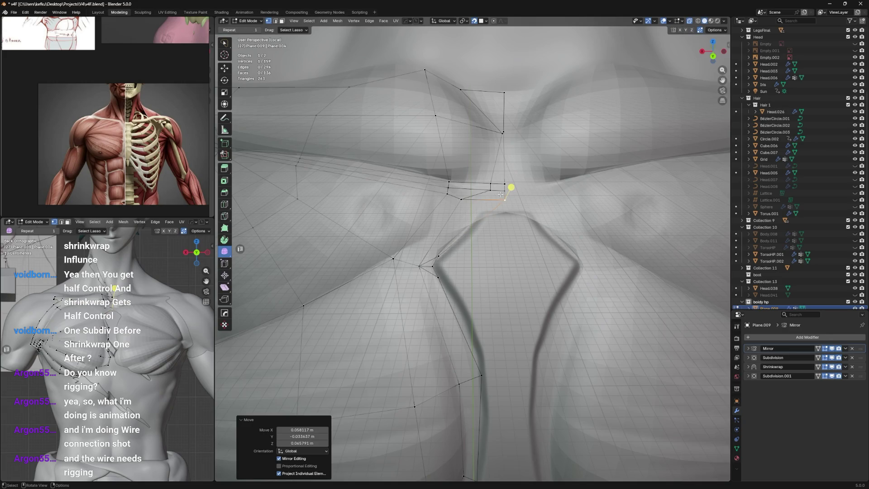
Step: Undo a stray extrusion near the neck and vertex-slide the notch vertex back along its edge
{"action": "key", "text": "ctrl+z"}
{"action": "key", "text": "e"}
{"action": "left_click", "coordinate": [474, 184]}
{"action": "key", "text": "ctrl+z"}
{"action": "key", "text": "g"}
{"action": "left_click", "coordinate": [506, 193]}
{"action": "key", "text": "ctrl+z"}
{"action": "key", "text": "g"}
{"action": "key", "text": "g"}
{"action": "left_click", "coordinate": [486, 190]}
{"action": "key", "text": "g"}
{"action": "key", "text": "g"}
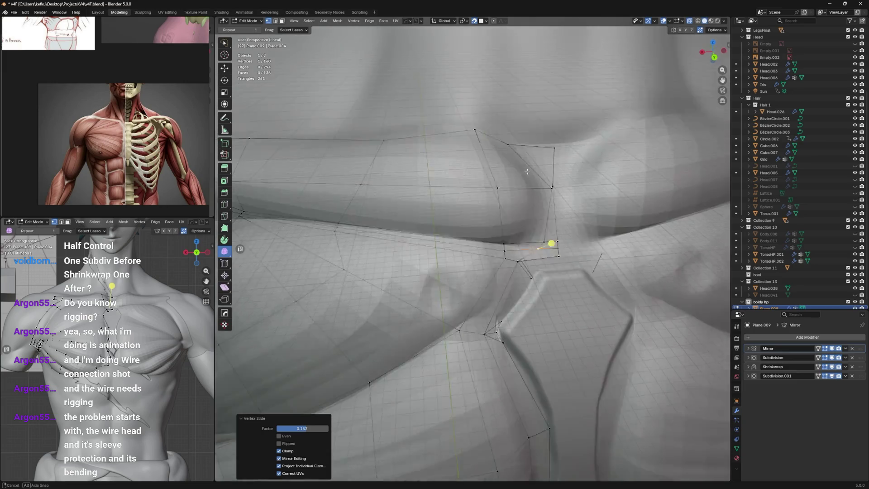
Step: Deselect the notch vertex and orbit the view around the sternum
{"action": "middle_click_drag", "start_coordinate": [511, 84], "coordinate": [500, 214]}
{"action": "left_click", "coordinate": [500, 214]}
Step: Move the sternum-top vertex and slide it along its edge while checking from two angles
{"action": "middle_click_drag", "start_coordinate": [500, 243], "coordinate": [502, 204]}
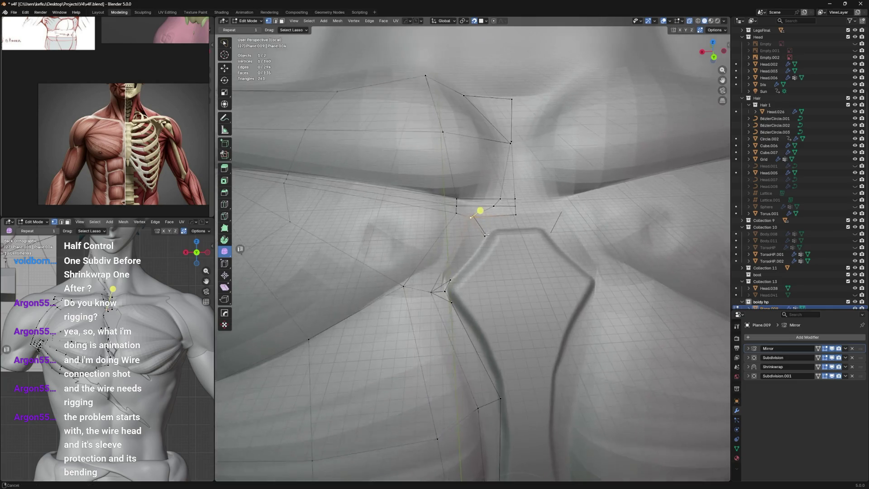
{"action": "key", "text": "g"}
{"action": "left_click", "coordinate": [512, 177]}
{"action": "key", "text": "g"}
{"action": "key", "text": "g"}
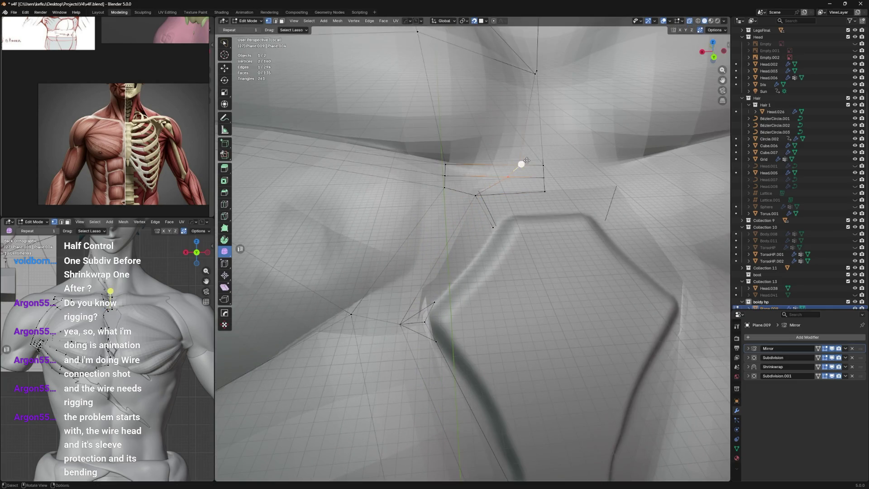
{"action": "middle_click_drag", "start_coordinate": [520, 163], "coordinate": [482, 197]}
{"action": "left_click", "coordinate": [482, 197]}
{"action": "key", "text": "g"}
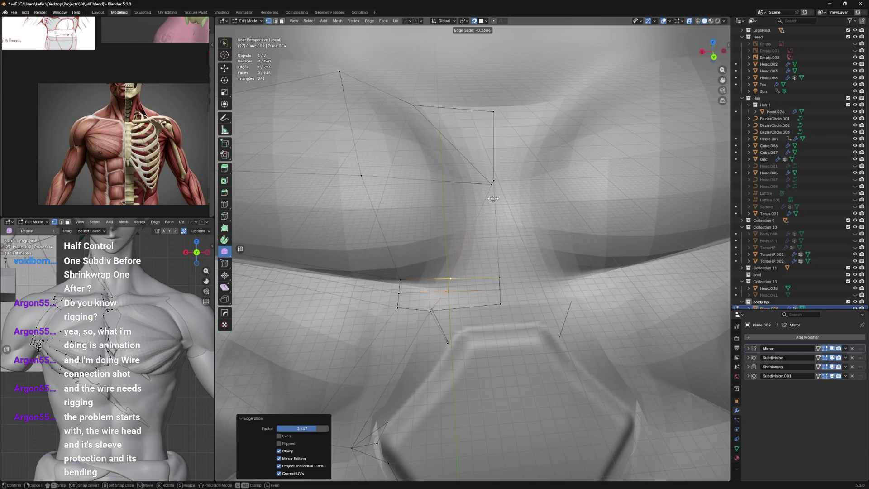
{"action": "left_click", "coordinate": [500, 178]}
Step: Shorten the slide distance on that vertex after orbiting out, then save
{"action": "key", "text": "g"}
{"action": "key", "text": "g"}
{"action": "left_click", "coordinate": [476, 177]}
{"action": "mouse_move", "coordinate": [467, 181]}
{"action": "middle_mouse_down"}
{"action": "mouse_move", "coordinate": [442, 210]}
{"action": "mouse_move", "coordinate": [461, 240]}
{"action": "mouse_move", "coordinate": [451, 211]}
{"action": "middle_mouse_up"}
{"action": "key", "text": "g"}
{"action": "key", "text": "g"}
{"action": "left_click", "coordinate": [446, 217]}
{"action": "key", "text": "ctrl+s"}
Step: Vertex-slide once more and drop the adjacent vertex lower on the groove edge
{"action": "key", "text": "g"}
{"action": "key", "text": "g"}
{"action": "left_click", "coordinate": [451, 214]}
{"action": "key", "text": "g"}
{"action": "left_click", "coordinate": [457, 241]}
{"action": "key", "text": "g"}
Step: Pick the vertex beside the sternum groove, move it down and outward in two passes, and save
{"action": "left_click", "coordinate": [427, 276]}
{"action": "scroll", "coordinate": [450, 239], "scroll_direction": "up", "scroll_amount": 2}
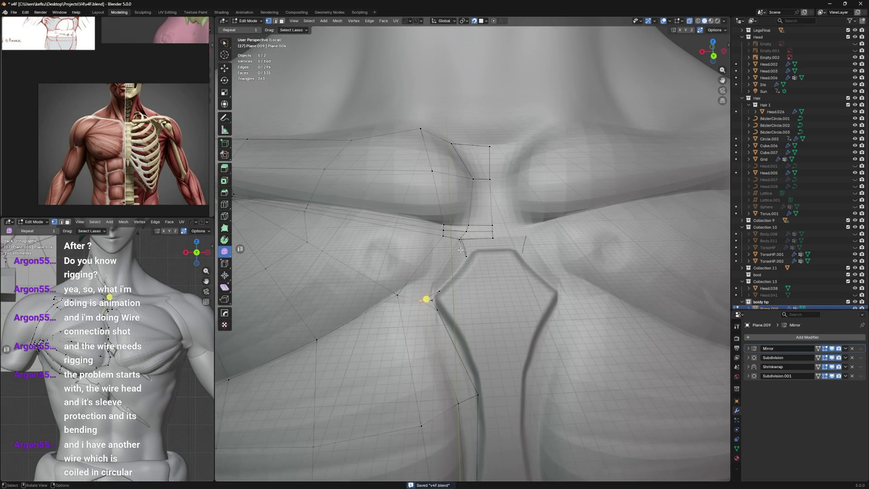
{"action": "left_click", "coordinate": [467, 238], "text": "shift"}
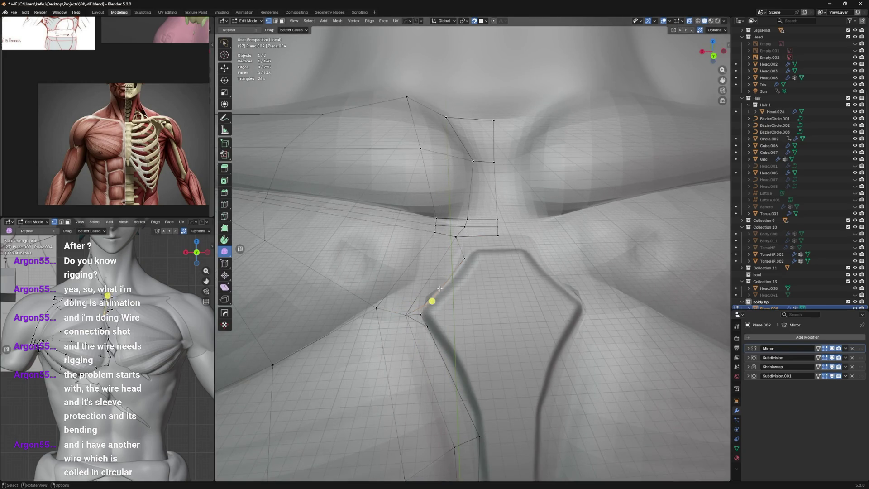
{"action": "left_click", "coordinate": [432, 301]}
{"action": "key", "text": "g"}
{"action": "left_click", "coordinate": [469, 256]}
{"action": "key", "text": "g"}
{"action": "left_click", "coordinate": [451, 285]}
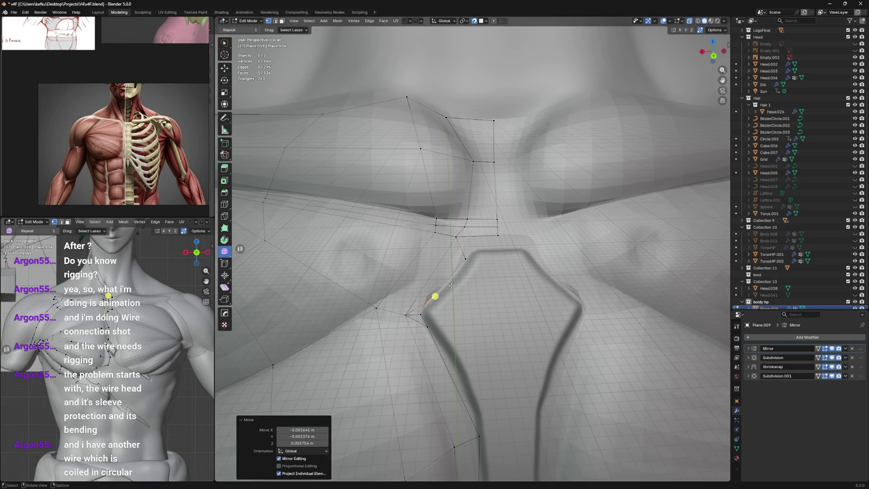
{"action": "scroll", "coordinate": [468, 237], "scroll_direction": "down", "scroll_amount": 2}
{"action": "key", "text": "ctrl+s"}
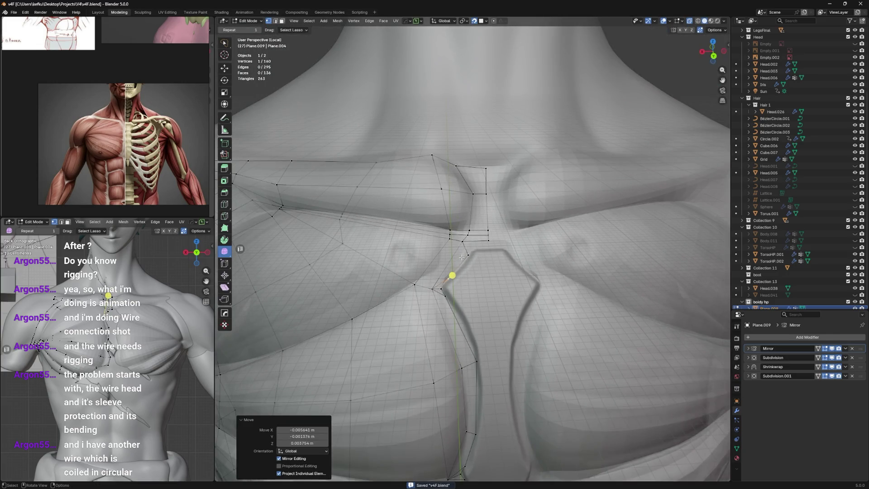
Step: Slide that groove vertex along its edge with Shift+V, reposition it, and start another slide
{"action": "mouse_move", "coordinate": [462, 257]}
{"action": "middle_mouse_down"}
{"action": "mouse_move", "coordinate": [488, 275]}
{"action": "mouse_move", "coordinate": [504, 255]}
{"action": "middle_mouse_up"}
{"action": "key", "text": "shift+v"}
{"action": "left_click", "coordinate": [486, 274]}
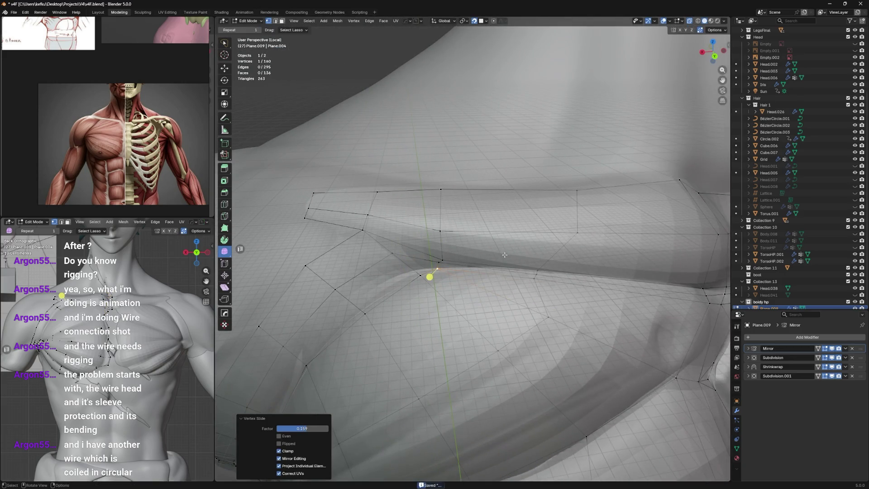
{"action": "key", "text": "g"}
{"action": "key", "text": "g"}
{"action": "left_click", "coordinate": [444, 263]}
{"action": "key", "text": "g"}
{"action": "key", "text": "g"}
{"action": "left_click", "coordinate": [442, 252]}
{"action": "mouse_move", "coordinate": [442, 252]}
{"action": "middle_mouse_down"}
{"action": "mouse_move", "coordinate": [468, 244]}
{"action": "mouse_move", "coordinate": [474, 258]}
{"action": "middle_mouse_up"}
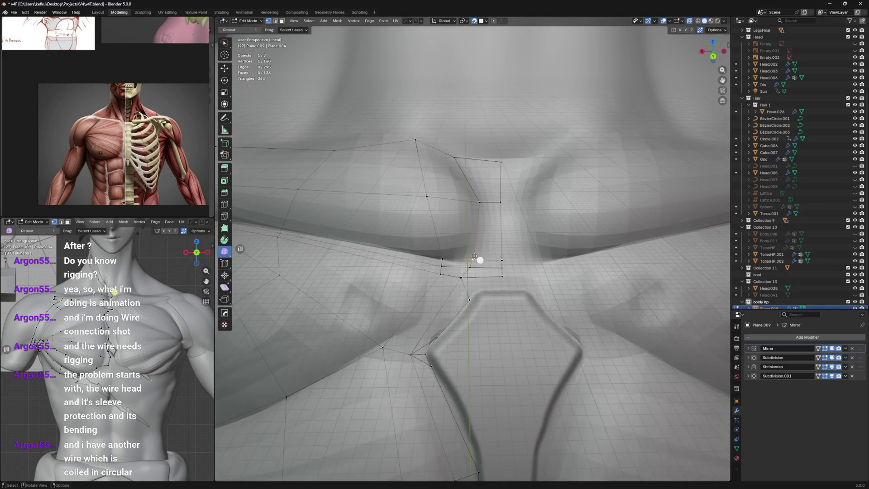
{"action": "key", "text": "g"}
Step: Place the vertex, then alternate small moves and edge slides to settle it near the sternum corner
{"action": "left_click", "coordinate": [506, 261]}
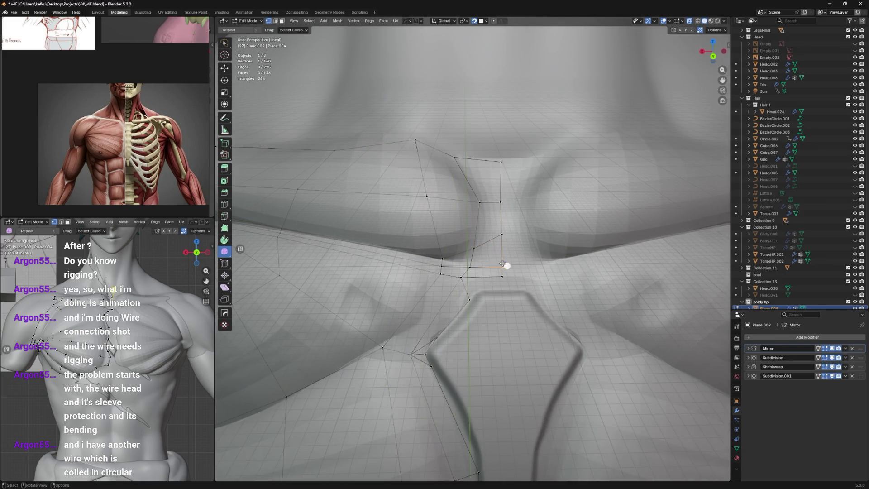
{"action": "key", "text": "g"}
{"action": "left_click", "coordinate": [464, 279]}
{"action": "key", "text": "g"}
{"action": "key", "text": "g"}
{"action": "left_click", "coordinate": [505, 272]}
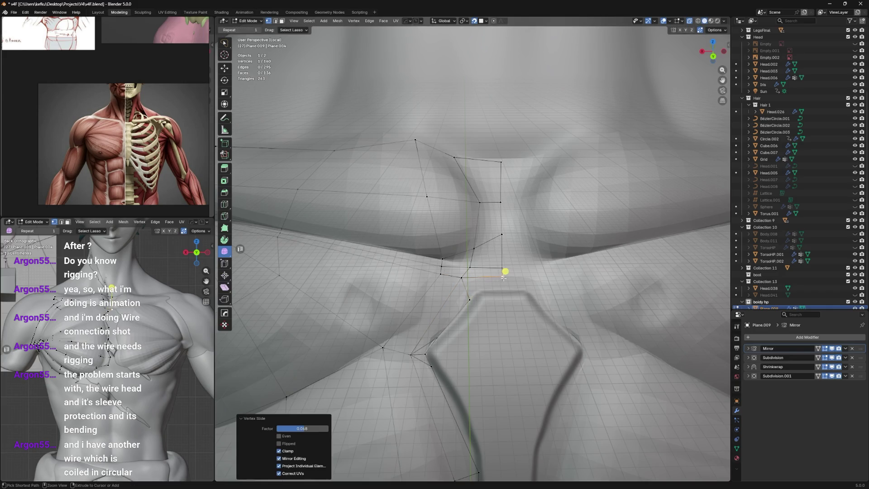
{"action": "key", "text": "g"}
{"action": "left_click", "coordinate": [468, 273]}
Step: Slide the sternum-top vertices together, undo one move, save, and merge them into a single corner vertex
{"action": "key", "text": "g"}
{"action": "left_click", "coordinate": [468, 301]}
{"action": "key", "text": "g"}
{"action": "key", "text": "g"}
{"action": "left_click", "coordinate": [472, 258]}
{"action": "key", "text": "g"}
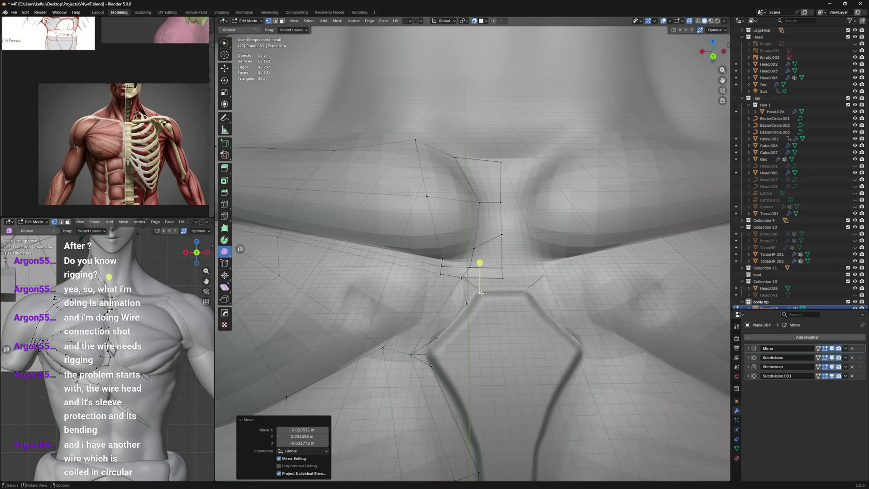
{"action": "key", "text": "ctrl+z"}
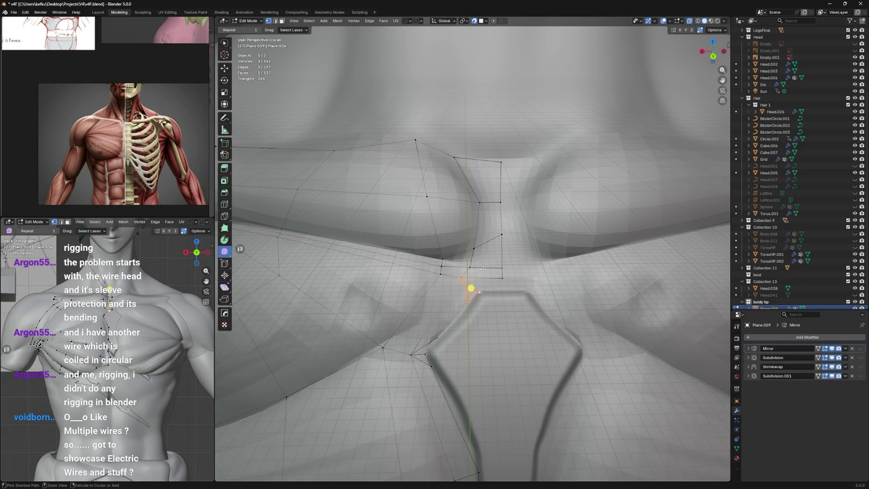
{"action": "key", "text": "ctrl+s"}
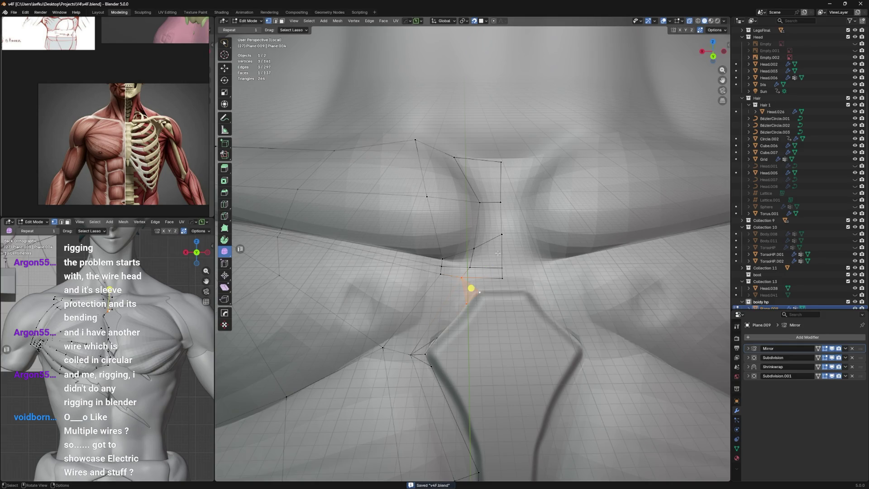
{"action": "middle_click_drag", "start_coordinate": [467, 162], "coordinate": [466, 288]}
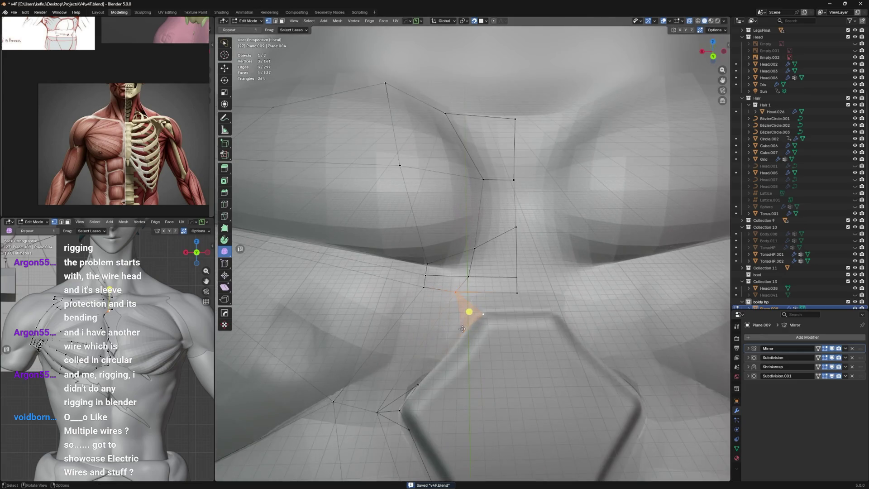
{"action": "key", "text": "g"}
{"action": "left_click", "coordinate": [507, 262]}
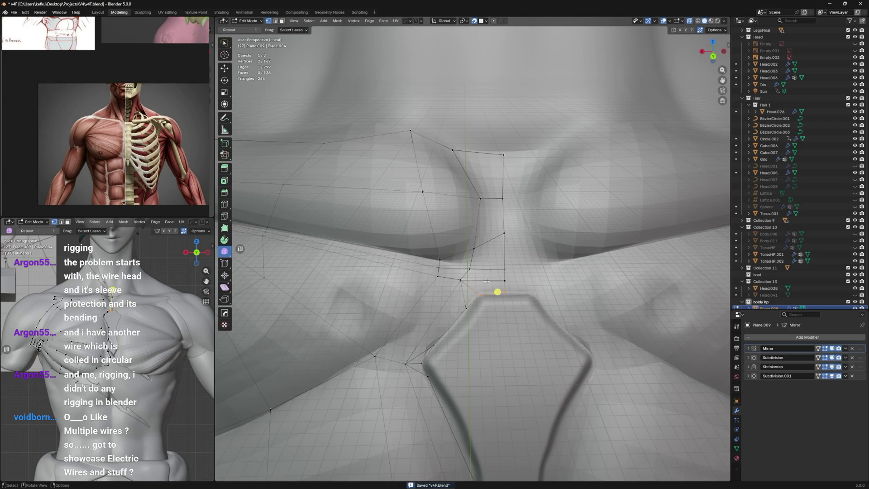
{"action": "scroll", "coordinate": [487, 280], "scroll_direction": "down", "scroll_amount": 2}
Step: Walk the lower inner-edge vertex upward with a series of small moves toward the neck notch
{"action": "key", "text": "g"}
{"action": "left_click", "coordinate": [471, 285]}
{"action": "left_click", "coordinate": [496, 279]}
{"action": "key", "text": "g"}
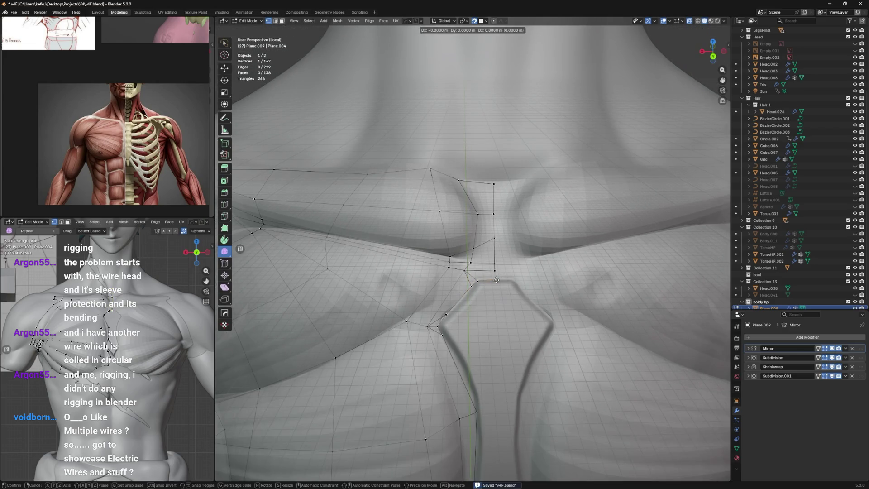
{"action": "key", "text": "g"}
{"action": "left_click", "coordinate": [468, 272]}
{"action": "key", "text": "g"}
{"action": "left_click", "coordinate": [453, 271]}
{"action": "key", "text": "g"}
{"action": "left_click", "coordinate": [459, 251]}
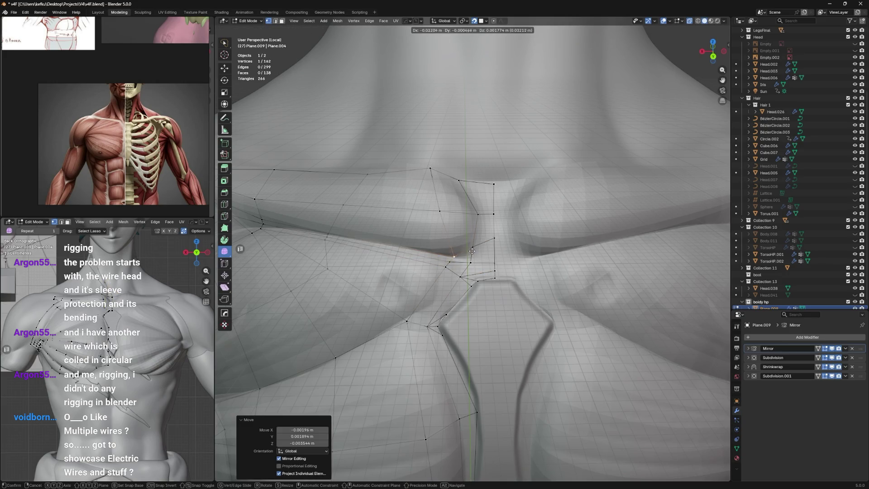
Step: Slide and nudge the next vertex up the inner edge into line, then save
{"action": "key", "text": "g"}
{"action": "left_click", "coordinate": [459, 252]}
{"action": "key", "text": "g"}
{"action": "left_click", "coordinate": [455, 270]}
{"action": "key", "text": "g"}
{"action": "left_click", "coordinate": [456, 266]}
{"action": "key", "text": "g"}
{"action": "key", "text": "g"}
{"action": "left_click", "coordinate": [459, 263]}
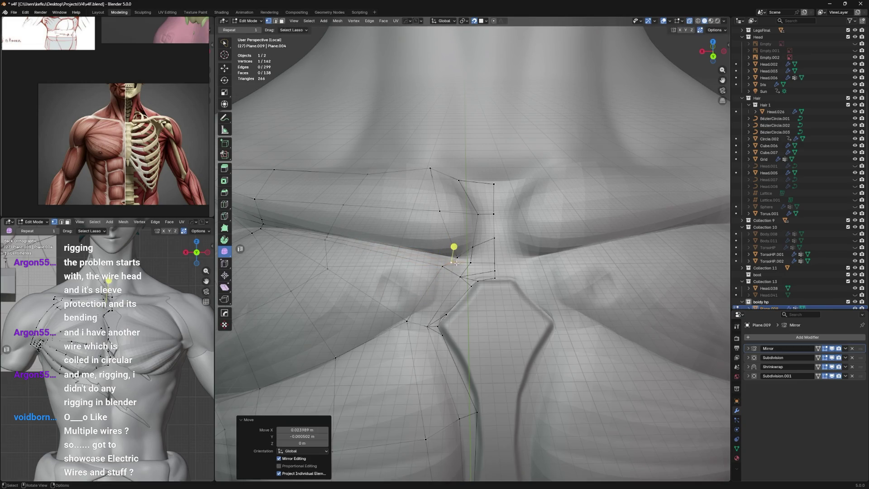
{"action": "key", "text": "ctrl+s"}
Step: Pull the new upper-sternum vertex up toward the neck notch and confirm from a lower angle
{"action": "key", "text": "g"}
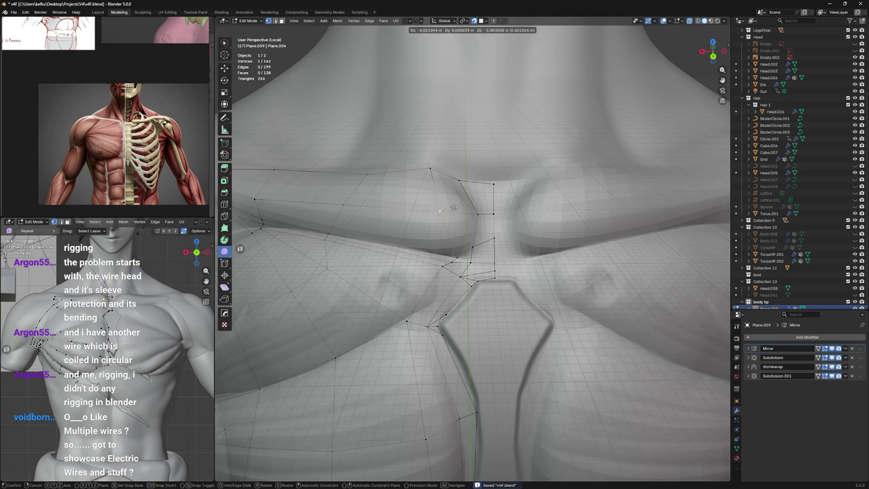
{"action": "left_click", "coordinate": [458, 204]}
{"action": "mouse_move", "coordinate": [458, 204]}
{"action": "middle_mouse_down"}
{"action": "mouse_move", "coordinate": [468, 237]}
{"action": "mouse_move", "coordinate": [485, 224]}
{"action": "middle_mouse_up"}
{"action": "key", "text": "g"}
{"action": "left_click", "coordinate": [441, 251]}
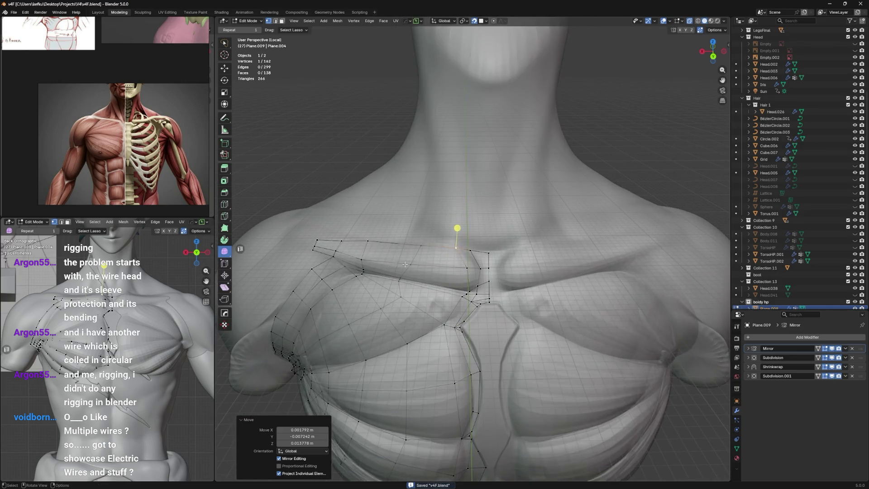
Step: From a higher angle, nudge the upper edge vertex twice in place
{"action": "middle_click_drag", "start_coordinate": [405, 264], "coordinate": [442, 234]}
{"action": "key", "text": "g"}
{"action": "left_click", "coordinate": [441, 235]}
{"action": "key", "text": "g"}
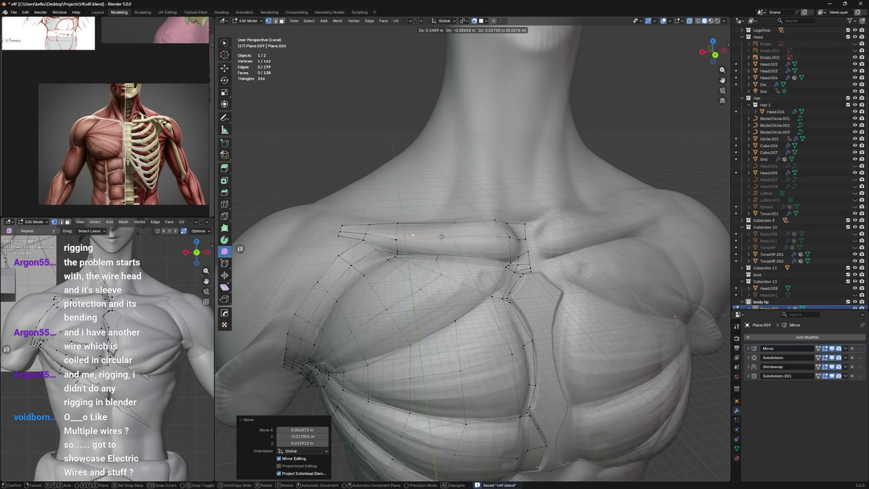
{"action": "left_click", "coordinate": [442, 234]}
Step: Move the upper edge vertex left under the collarbone, save, and drag the YouTube tutorial window over Blender
{"action": "key", "text": "g"}
{"action": "left_click", "coordinate": [415, 234]}
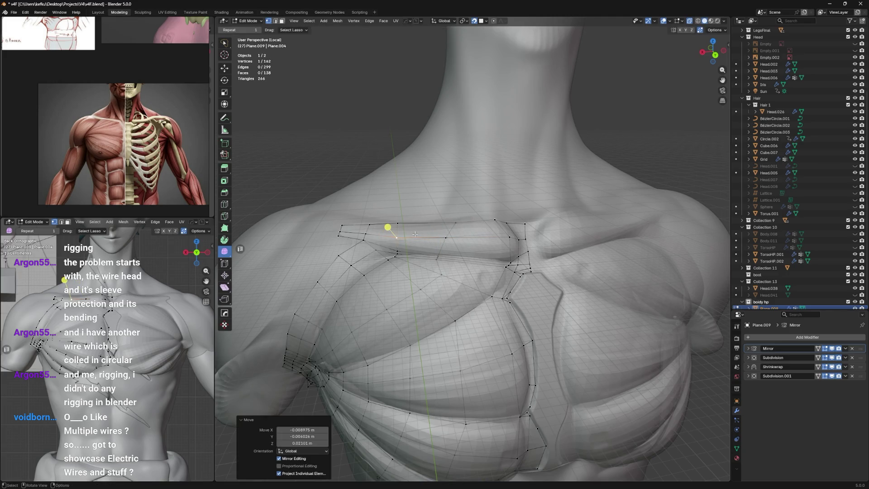
{"action": "key", "text": "ctrl+s"}
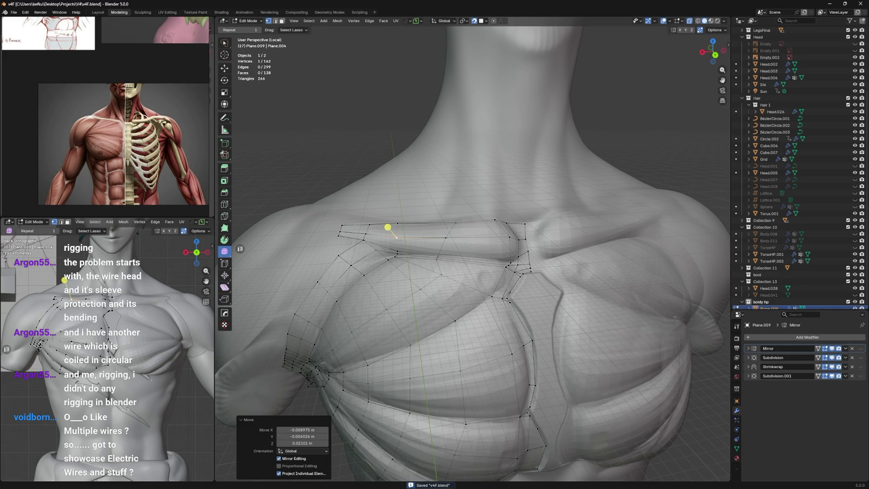
{"action": "mouse_move", "coordinate": [122, 49]}
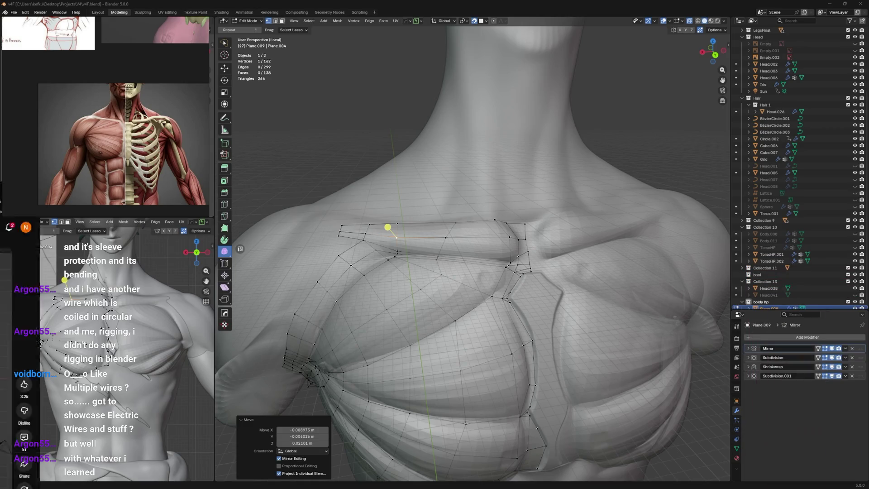
{"action": "left_click_drag", "start_coordinate": [350, 99], "coordinate": [346, 55]}
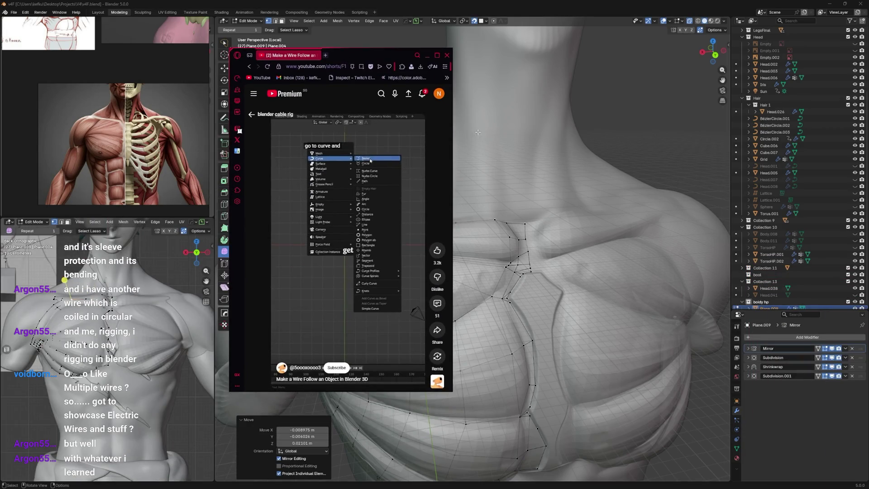
Step: Pause the wire-follow Short, grab its URL, return to the cable-rig results and close the browser
{"action": "left_click_drag", "start_coordinate": [452, 136], "coordinate": [691, 136]}
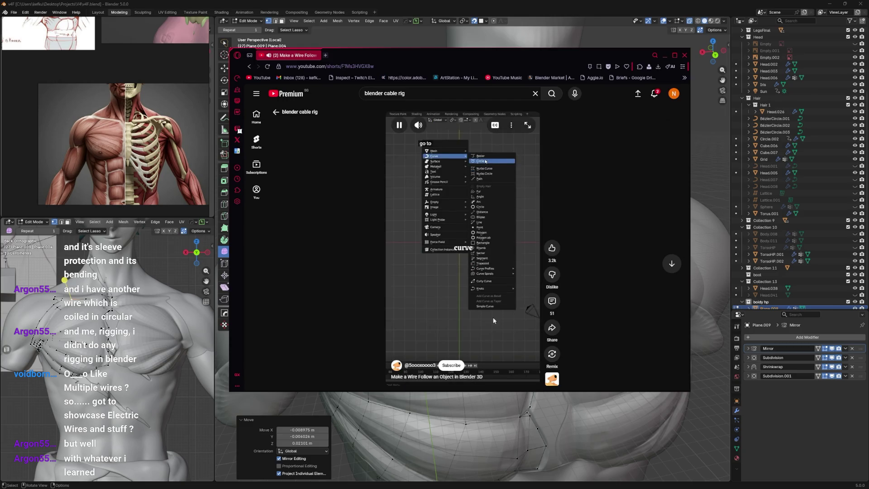
{"action": "left_click", "coordinate": [494, 301]}
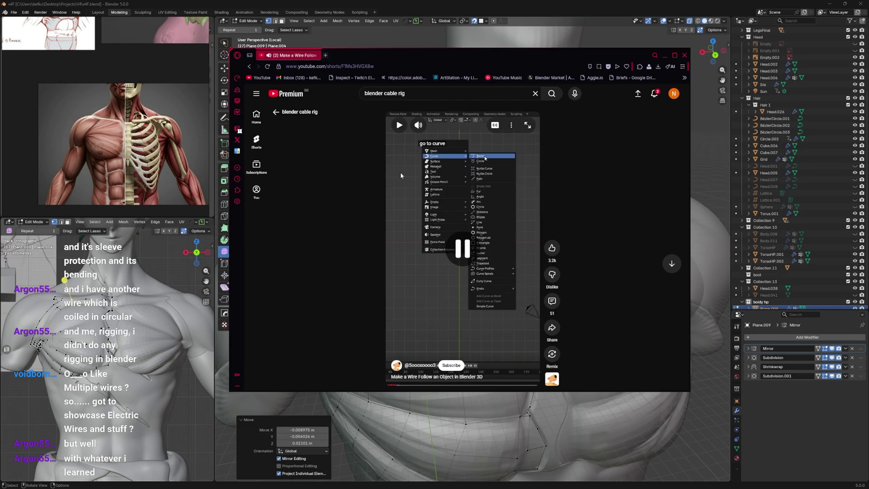
{"action": "key", "text": "ctrl+l"}
{"action": "key", "text": "Escape"}
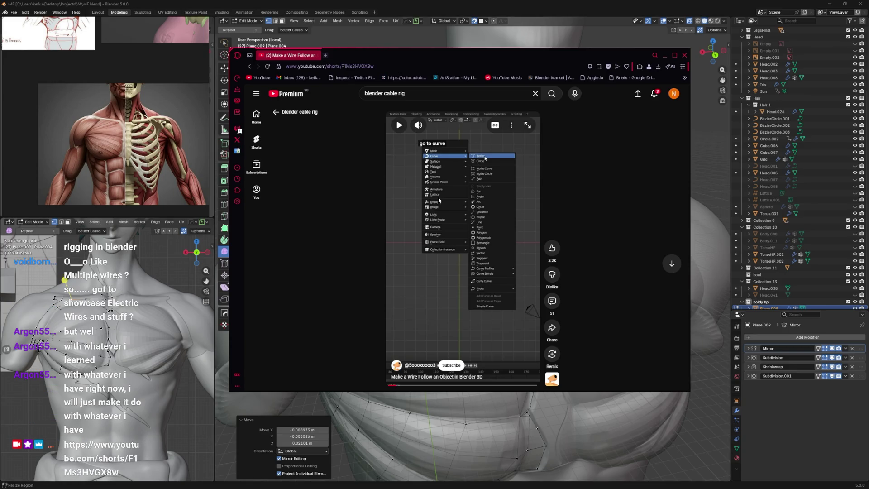
{"action": "left_click", "coordinate": [249, 66]}
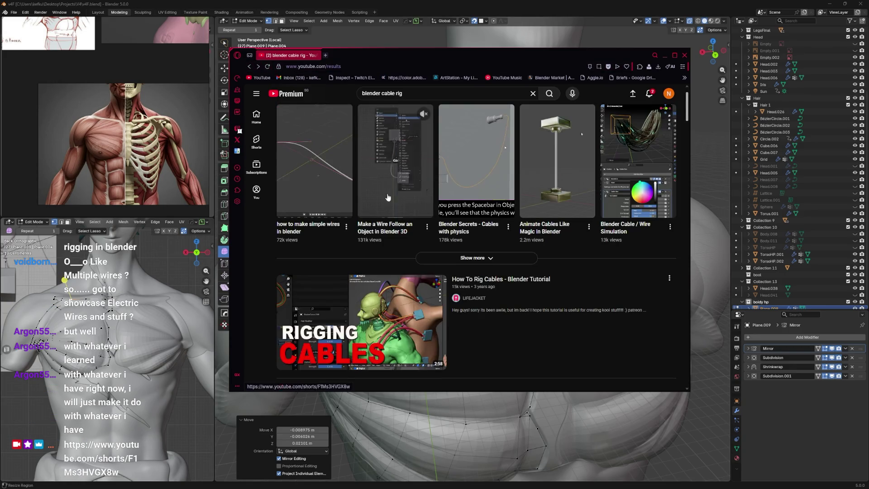
{"action": "scroll", "coordinate": [392, 200], "scroll_direction": "down", "scroll_amount": 2}
{"action": "scroll", "coordinate": [393, 201], "scroll_direction": "down", "scroll_amount": 2}
{"action": "scroll", "coordinate": [393, 202], "scroll_direction": "down", "scroll_amount": 2}
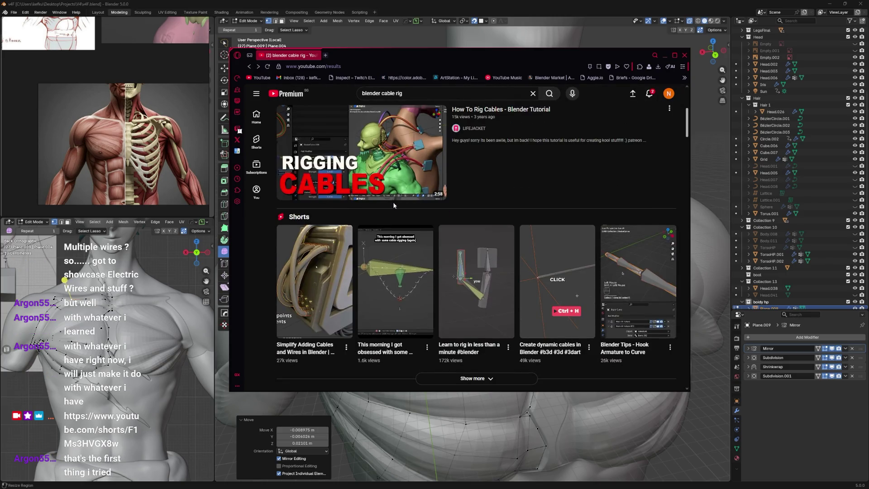
{"action": "scroll", "coordinate": [394, 205], "scroll_direction": "up", "scroll_amount": 2}
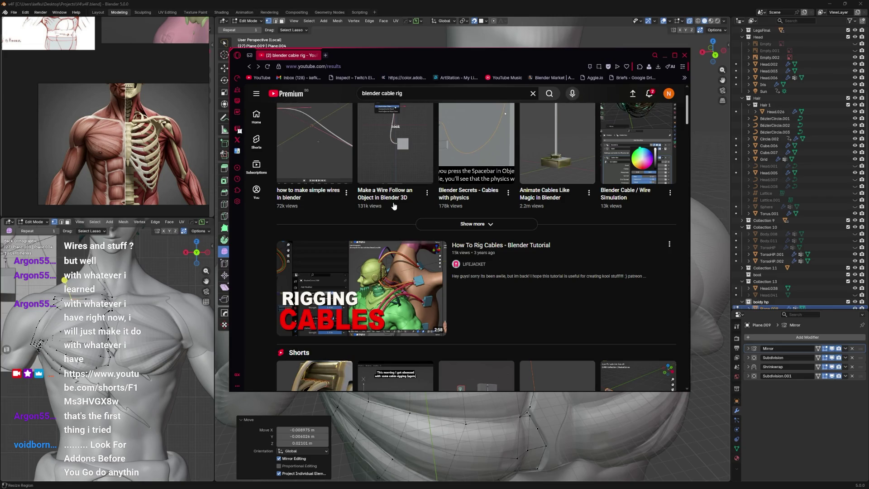
{"action": "scroll", "coordinate": [394, 206], "scroll_direction": "down", "scroll_amount": 2}
{"action": "scroll", "coordinate": [393, 205], "scroll_direction": "down", "scroll_amount": 2}
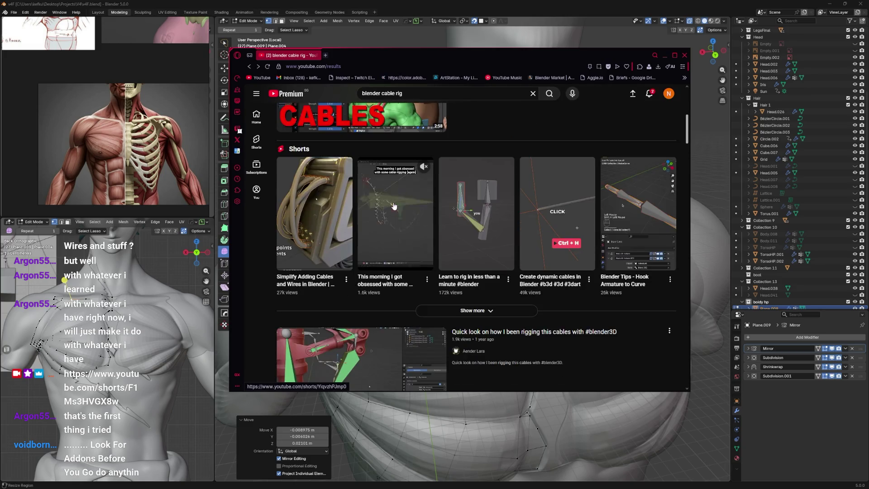
{"action": "mouse_move", "coordinate": [395, 212]}
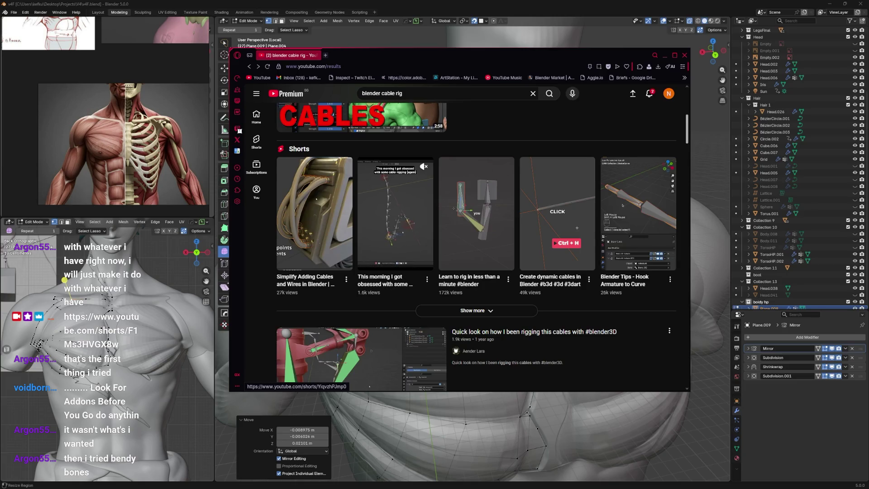
{"action": "scroll", "coordinate": [417, 231], "scroll_direction": "down", "scroll_amount": 1}
{"action": "scroll", "coordinate": [417, 231], "scroll_direction": "down", "scroll_amount": 2}
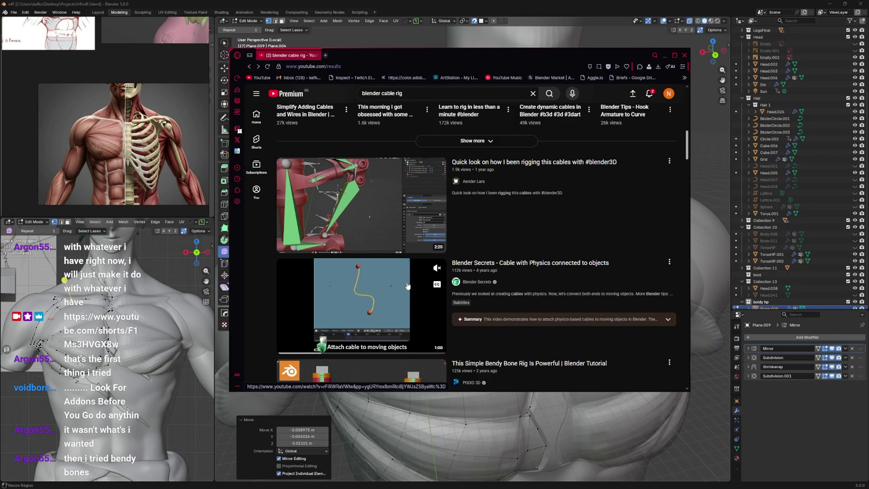
{"action": "scroll", "coordinate": [435, 259], "scroll_direction": "down", "scroll_amount": 1}
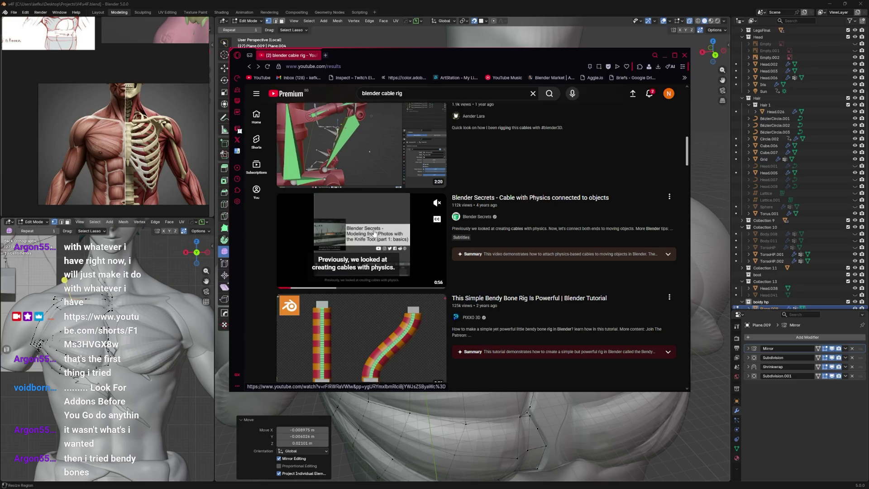
{"action": "scroll", "coordinate": [374, 234], "scroll_direction": "up", "scroll_amount": 2}
{"action": "scroll", "coordinate": [400, 262], "scroll_direction": "down", "scroll_amount": 3}
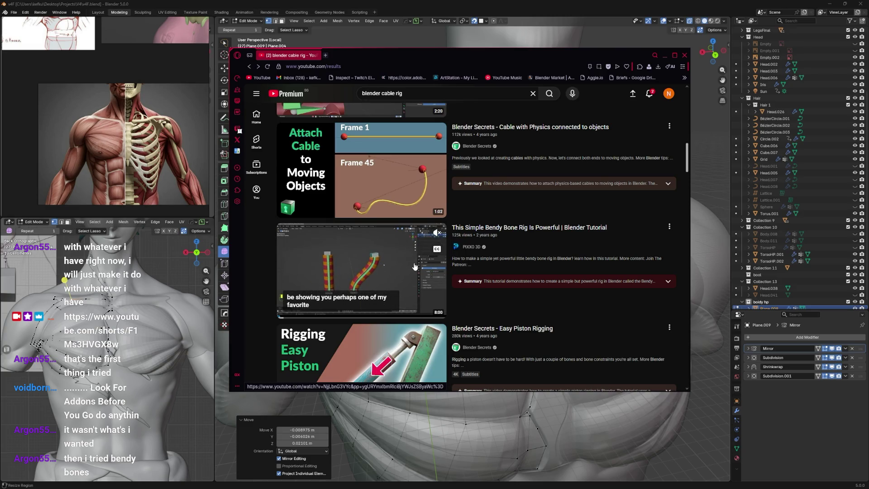
{"action": "scroll", "coordinate": [415, 266], "scroll_direction": "down", "scroll_amount": 1}
{"action": "scroll", "coordinate": [414, 266], "scroll_direction": "down", "scroll_amount": 2}
{"action": "scroll", "coordinate": [414, 266], "scroll_direction": "up", "scroll_amount": 3}
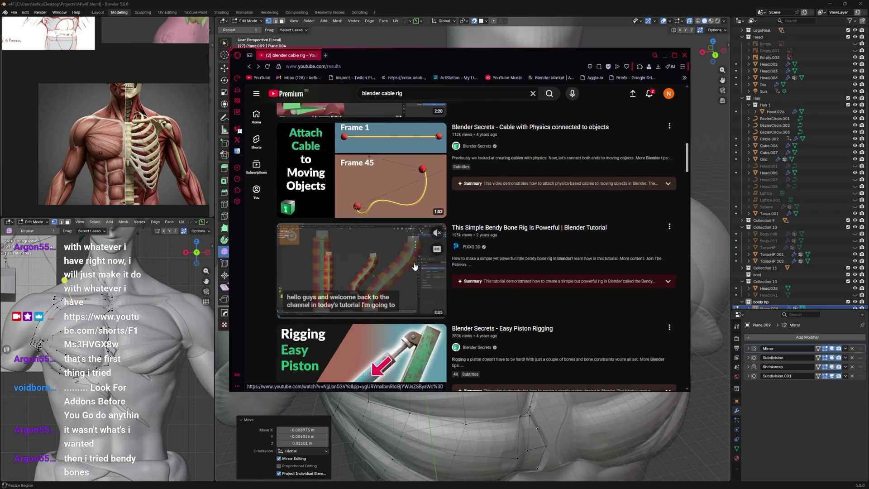
{"action": "left_click", "coordinate": [685, 57]}
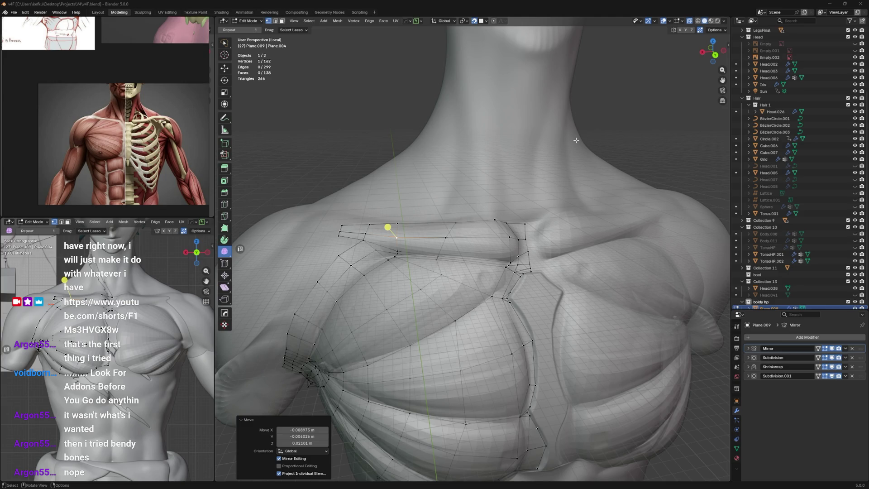
Step: Delete the outer column of shoulder vertices from the pectoral overlay mesh
{"action": "left_click", "coordinate": [367, 146]}
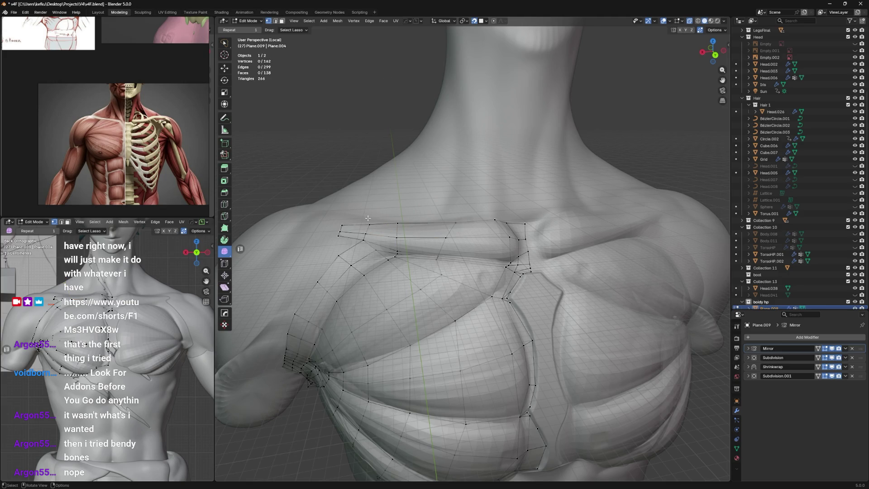
{"action": "middle_click_drag", "start_coordinate": [367, 219], "coordinate": [360, 214]}
{"action": "left_click", "coordinate": [355, 218], "text": "alt"}
{"action": "key", "text": "x"}
{"action": "left_click", "coordinate": [391, 195]}
Step: Reposition the new corner and edge vertices so the shoulder corner follows the pectoral edge
{"action": "left_click", "coordinate": [415, 223]}
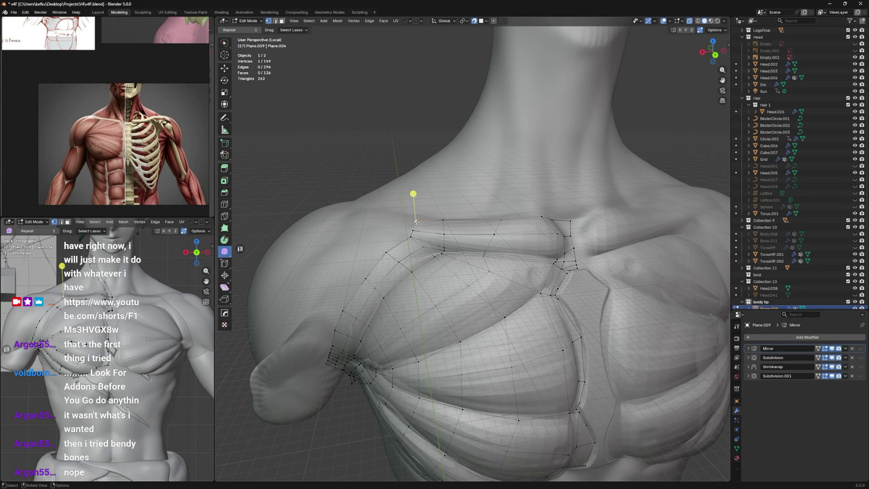
{"action": "left_click_drag", "start_coordinate": [415, 223], "coordinate": [443, 218]}
{"action": "key", "text": "g"}
{"action": "left_click", "coordinate": [445, 218]}
{"action": "key", "text": "g"}
{"action": "left_click", "coordinate": [438, 223]}
{"action": "key", "text": "g"}
{"action": "left_click", "coordinate": [420, 225]}
{"action": "left_click_drag", "start_coordinate": [411, 234], "coordinate": [394, 255]}
{"action": "left_click", "coordinate": [393, 253]}
{"action": "key", "text": "g"}
{"action": "left_click", "coordinate": [373, 279]}
{"action": "middle_click_drag", "start_coordinate": [372, 278], "coordinate": [400, 267]}
{"action": "key", "text": "g"}
{"action": "left_click", "coordinate": [367, 285]}
{"action": "key", "text": "g"}
{"action": "scroll", "coordinate": [397, 243], "scroll_direction": "up", "scroll_amount": 1}
{"action": "scroll", "coordinate": [387, 265], "scroll_direction": "up", "scroll_amount": 1}
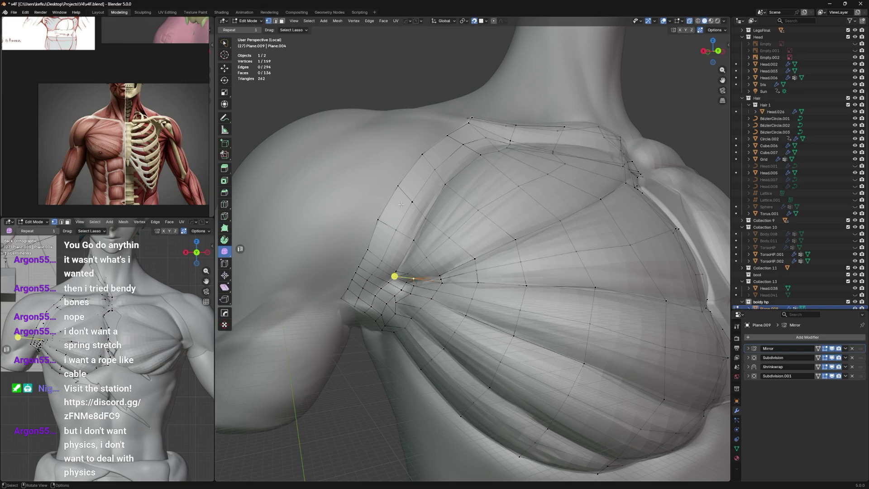
{"action": "scroll", "coordinate": [401, 204], "scroll_direction": "down", "scroll_amount": 3}
Step: Return to Object Mode, frame the whole body and save the file
{"action": "key", "text": "Tab"}
{"action": "key", "text": "Home"}
{"action": "key", "text": "ctrl+s"}
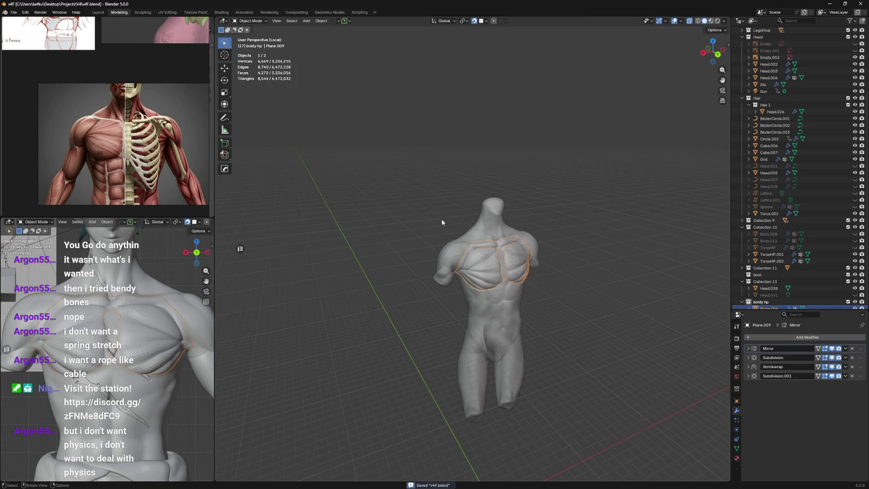
Step: Add a single-bone armature at the origin and isolate it in local view
{"action": "left_click", "coordinate": [442, 219]}
{"action": "middle_click_drag", "start_coordinate": [442, 219], "coordinate": [419, 213]}
{"action": "key", "text": "shift+a"}
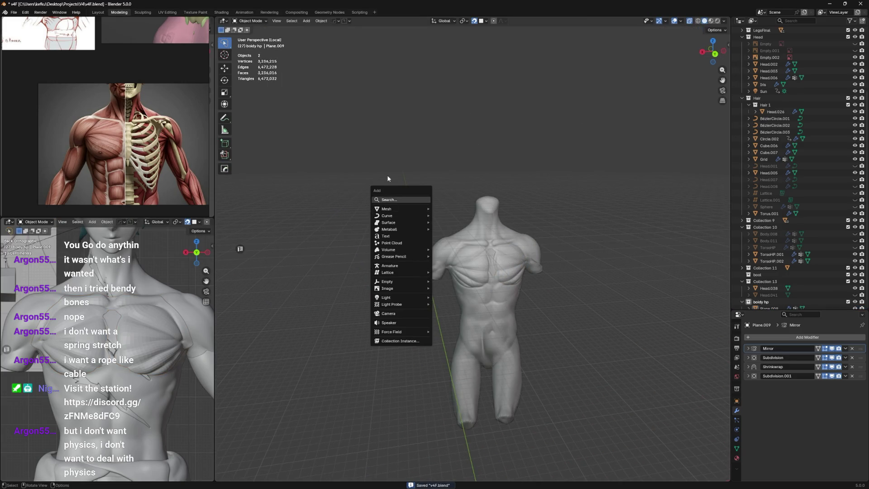
{"action": "left_click", "coordinate": [424, 270]}
{"action": "middle_click_drag", "start_coordinate": [424, 269], "coordinate": [458, 212]}
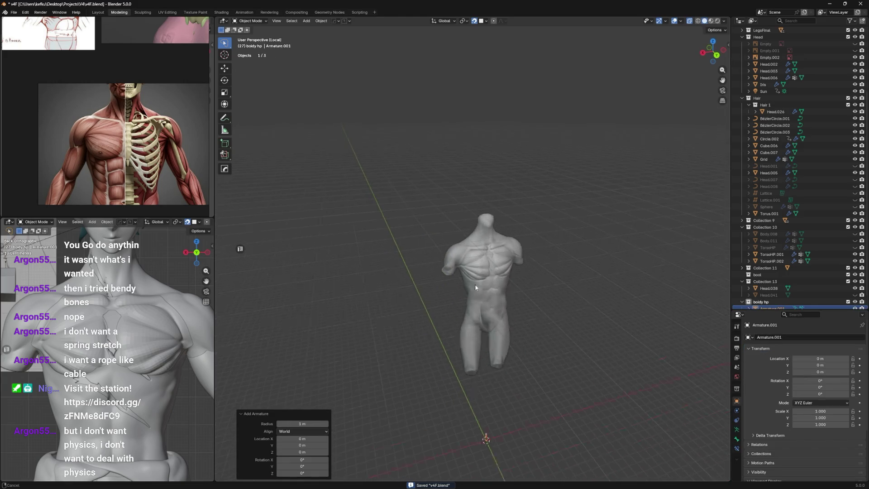
{"action": "key", "text": "KP_Divide"}
{"action": "scroll", "coordinate": [475, 259], "scroll_direction": "down", "scroll_amount": 3}
{"action": "scroll", "coordinate": [491, 226], "scroll_direction": "down", "scroll_amount": 3}
Step: Enter armature Edit Mode, try scaling the whole bone up, then undo the oversize scaling
{"action": "key", "text": "Tab"}
{"action": "key", "text": "a"}
{"action": "middle_click_drag", "start_coordinate": [482, 248], "coordinate": [484, 232]}
{"action": "key", "text": "s"}
{"action": "key", "text": "Return"}
{"action": "key", "text": "ctrl+z"}
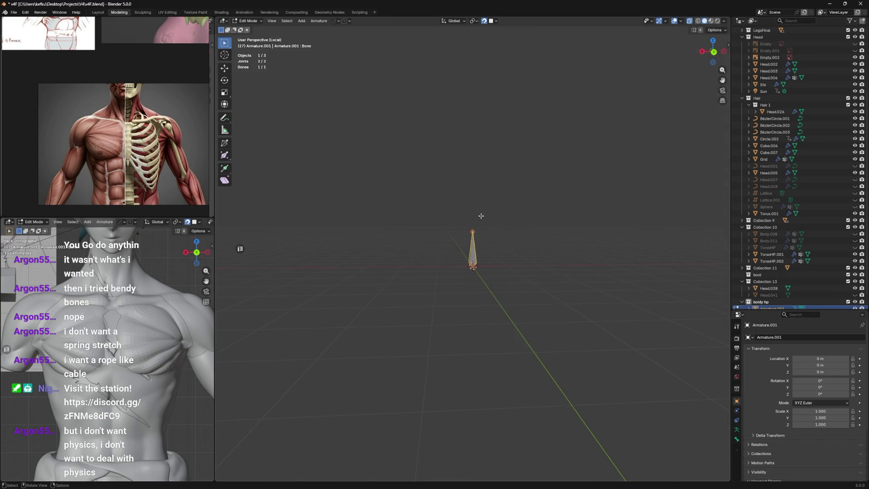
Step: Raise the bone's tip joint straight up along Z to lengthen the bone
{"action": "left_click", "coordinate": [473, 232]}
{"action": "key", "text": "g"}
{"action": "key", "text": "y"}
{"action": "key", "text": "z"}
{"action": "key", "text": "Return"}
{"action": "mouse_move", "coordinate": [480, 202]}
{"action": "middle_mouse_down"}
{"action": "mouse_move", "coordinate": [469, 239]}
{"action": "mouse_move", "coordinate": [491, 225]}
{"action": "mouse_move", "coordinate": [487, 192]}
{"action": "mouse_move", "coordinate": [484, 205]}
{"action": "middle_mouse_up"}
{"action": "key", "text": "a"}
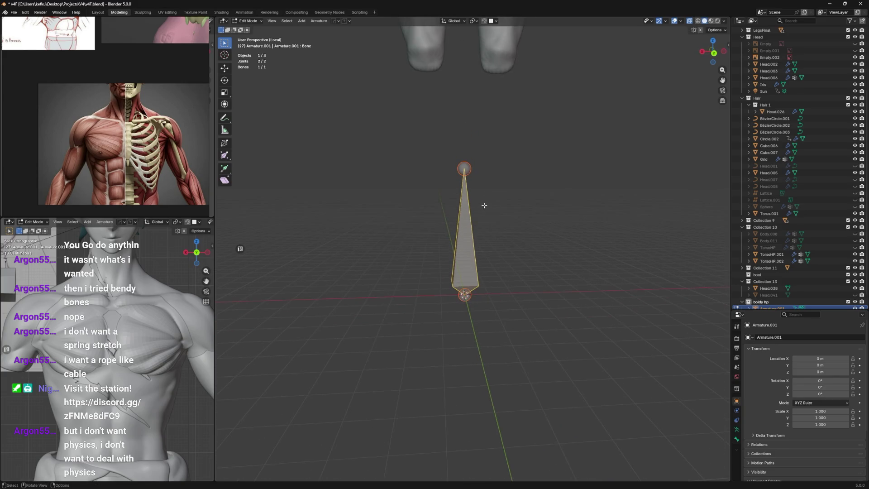
Step: Show the bone's properties and expand its Bendy Bones settings for five segments
{"action": "right_click", "coordinate": [470, 220]}
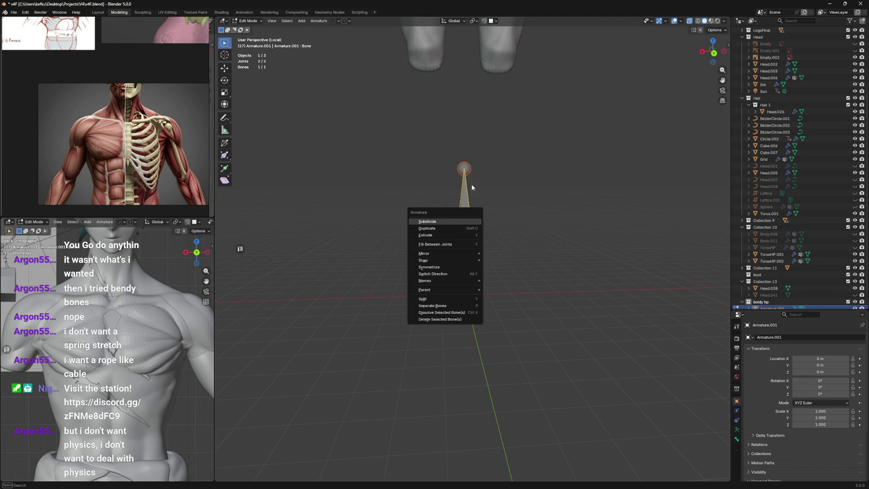
{"action": "right_click", "coordinate": [463, 205]}
{"action": "left_click", "coordinate": [737, 439]}
{"action": "left_click", "coordinate": [736, 439]}
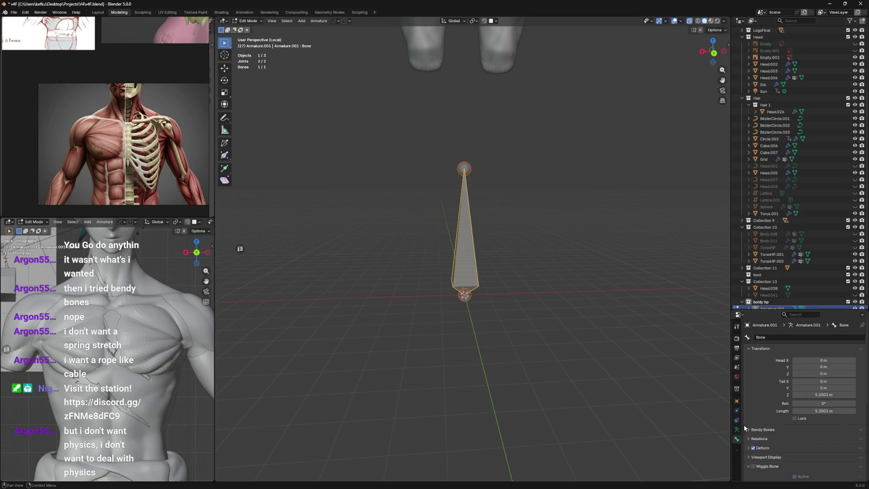
{"action": "left_click", "coordinate": [757, 429]}
{"action": "scroll", "coordinate": [758, 420], "scroll_direction": "down", "scroll_amount": 4}
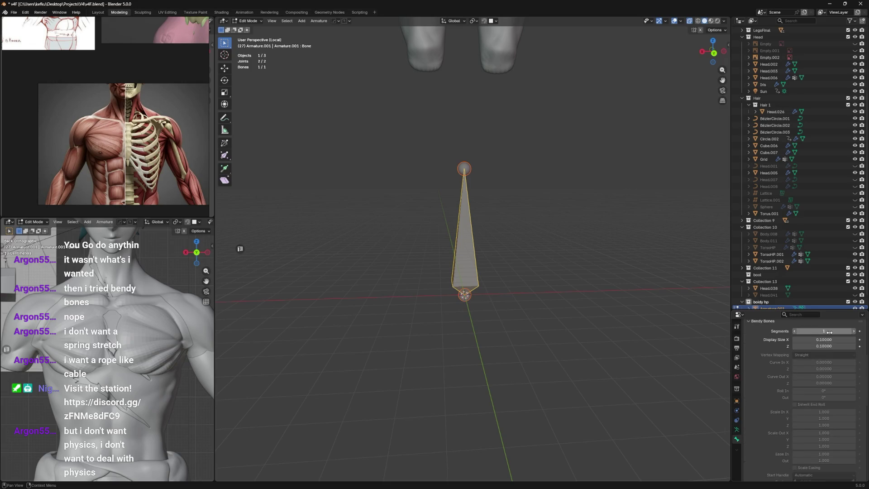
{"action": "scroll", "coordinate": [829, 332], "scroll_direction": "up", "scroll_amount": 1}
{"action": "left_click_drag", "start_coordinate": [829, 346], "coordinate": [846, 346]}
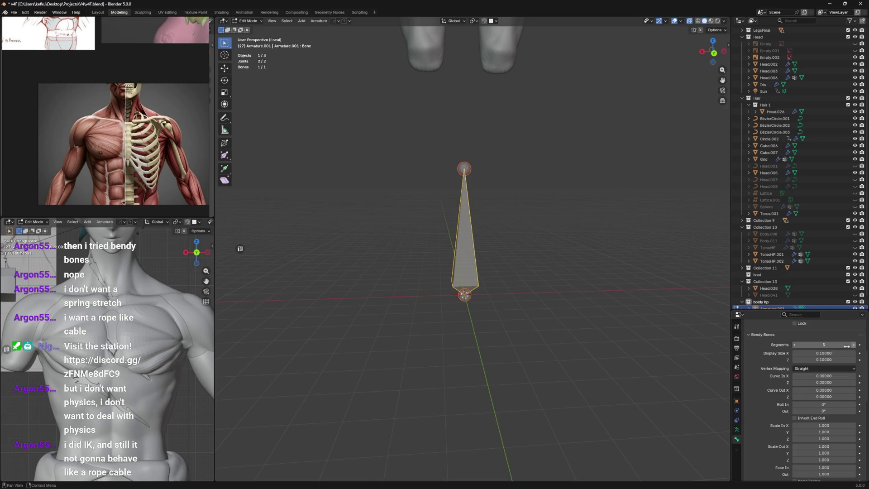
{"action": "scroll", "coordinate": [846, 346], "scroll_direction": "down", "scroll_amount": 4}
{"action": "scroll", "coordinate": [846, 346], "scroll_direction": "down", "scroll_amount": 2}
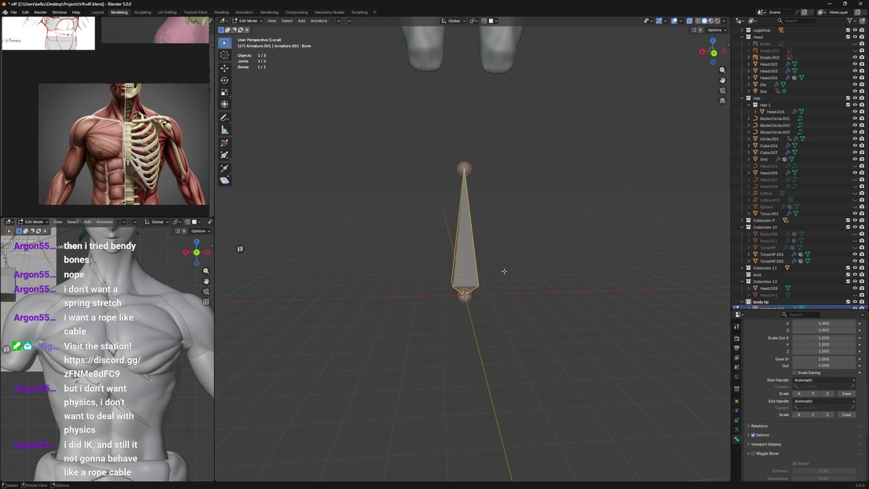
Step: Cancel two trial bone moves, then subdivide the bone into pieces via Quick Favorites
{"action": "left_click_drag", "start_coordinate": [472, 197], "coordinate": [564, 217]}
{"action": "right_click", "coordinate": [563, 216]}
{"action": "left_click_drag", "start_coordinate": [464, 168], "coordinate": [594, 210]}
{"action": "right_click", "coordinate": [631, 233]}
{"action": "key", "text": "q"}
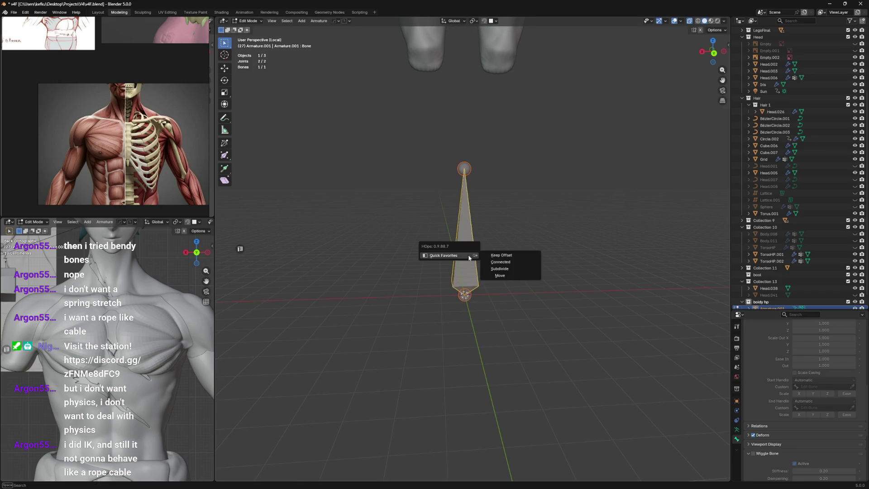
{"action": "left_click", "coordinate": [514, 273]}
{"action": "key", "text": "shift+r"}
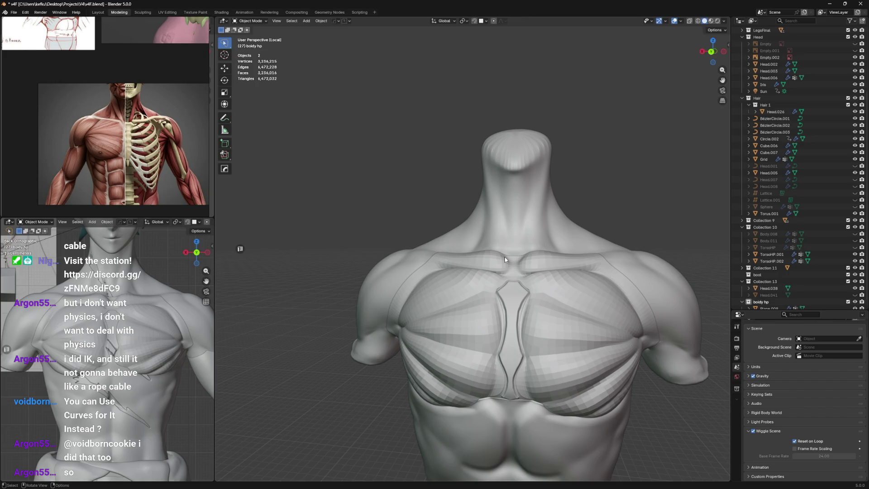
Step: Re-enter Edit Mode on the chest overlay, save the file and start moving a sternum-opening vertex
{"action": "mouse_move", "coordinate": [452, 288]}
{"action": "middle_mouse_down"}
{"action": "mouse_move", "coordinate": [462, 272]}
{"action": "mouse_move", "coordinate": [459, 213]}
{"action": "middle_mouse_up"}
{"action": "key", "text": "Tab"}
{"action": "scroll", "coordinate": [462, 272], "scroll_direction": "up", "scroll_amount": 3}
{"action": "key", "text": "Tab"}
{"action": "scroll", "coordinate": [459, 213], "scroll_direction": "down", "scroll_amount": 3}
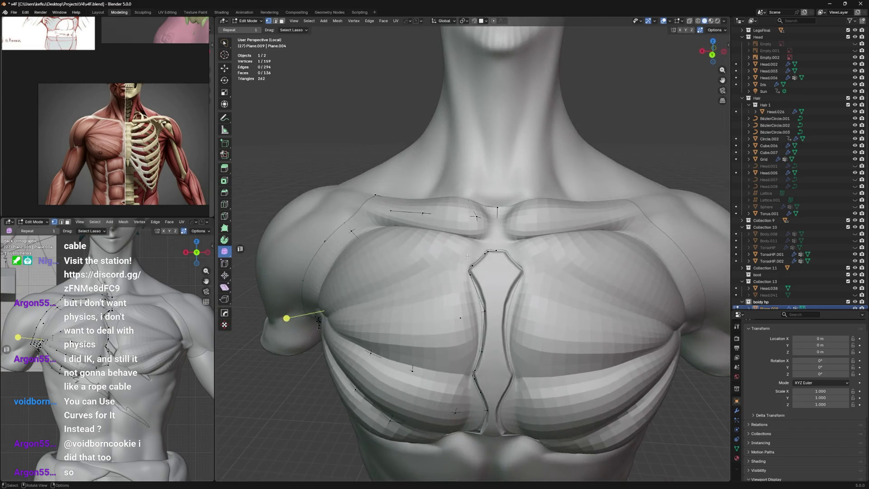
{"action": "left_click", "coordinate": [474, 267]}
{"action": "scroll", "coordinate": [467, 266], "scroll_direction": "up", "scroll_amount": 2}
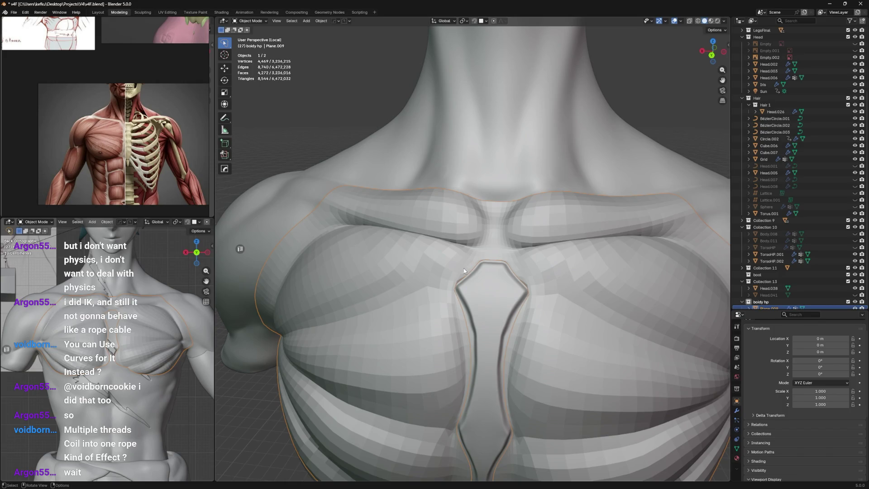
{"action": "key", "text": "Tab"}
{"action": "mouse_move", "coordinate": [464, 268]}
{"action": "middle_mouse_down"}
{"action": "mouse_move", "coordinate": [440, 259]}
{"action": "mouse_move", "coordinate": [458, 220]}
{"action": "mouse_move", "coordinate": [464, 253]}
{"action": "mouse_move", "coordinate": [481, 266]}
{"action": "middle_mouse_up"}
{"action": "scroll", "coordinate": [457, 219], "scroll_direction": "down", "scroll_amount": 3}
{"action": "scroll", "coordinate": [465, 253], "scroll_direction": "up", "scroll_amount": 3}
{"action": "key", "text": "ctrl+s"}
{"action": "key", "text": "g"}
{"action": "left_click", "coordinate": [481, 266]}
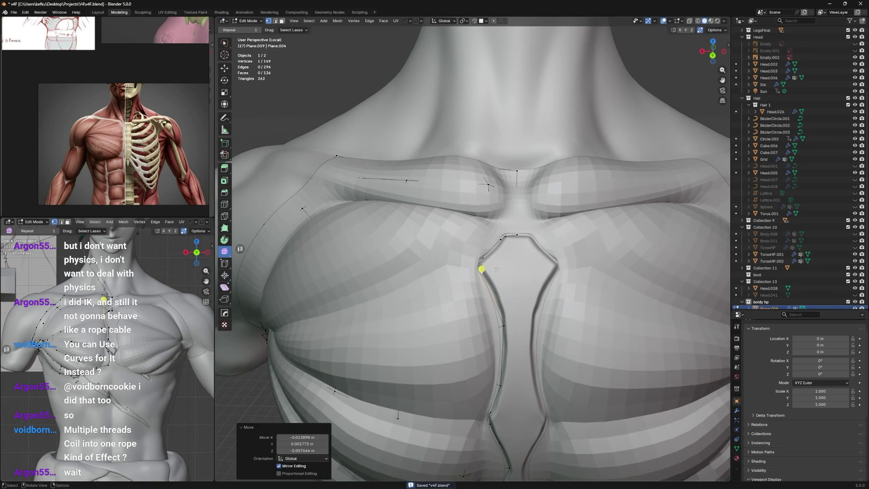
Step: Place the sternum vertex, grow the selection and extrude new vertices beside the groove
{"action": "key", "text": "g"}
{"action": "left_click", "coordinate": [488, 256]}
{"action": "key", "text": "ctrl+KP_Add"}
{"action": "key", "text": "g"}
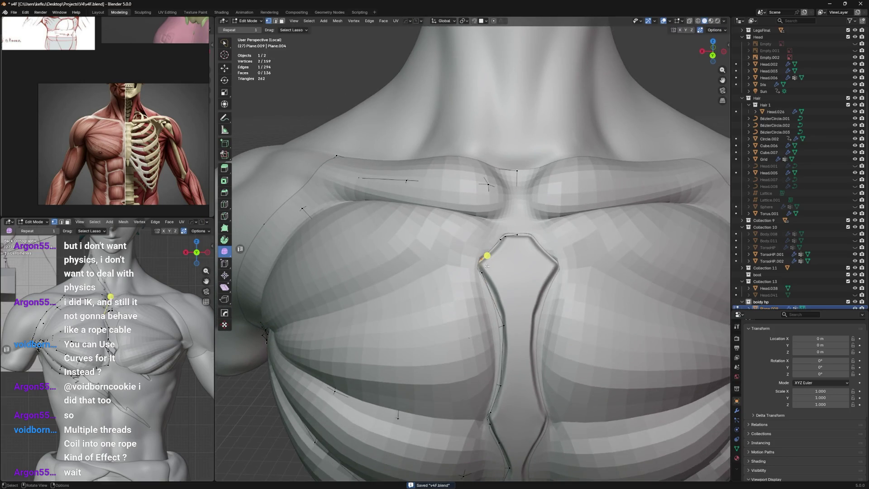
{"action": "mouse_move", "coordinate": [483, 254]}
{"action": "middle_mouse_down"}
{"action": "mouse_move", "coordinate": [493, 231]}
{"action": "mouse_move", "coordinate": [471, 238]}
{"action": "middle_mouse_up"}
{"action": "scroll", "coordinate": [472, 238], "scroll_direction": "up", "scroll_amount": 2}
{"action": "key", "text": "ctrl+s"}
{"action": "key", "text": "e"}
{"action": "left_click", "coordinate": [468, 253]}
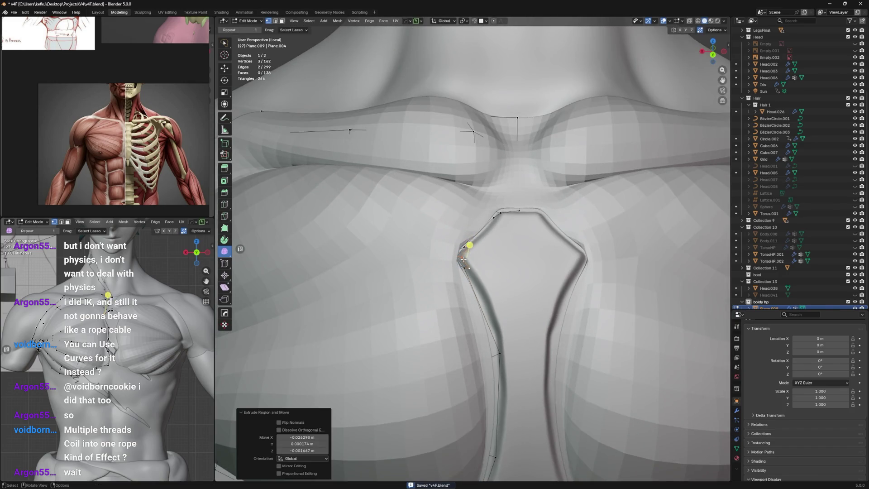
Step: Move and slide the new and strap vertices so the inner edge hugs the sternum groove
{"action": "key", "text": "g"}
{"action": "left_click", "coordinate": [461, 240]}
{"action": "key", "text": "g"}
{"action": "left_click", "coordinate": [466, 226]}
{"action": "key", "text": "g"}
{"action": "key", "text": "g"}
{"action": "left_click", "coordinate": [475, 247]}
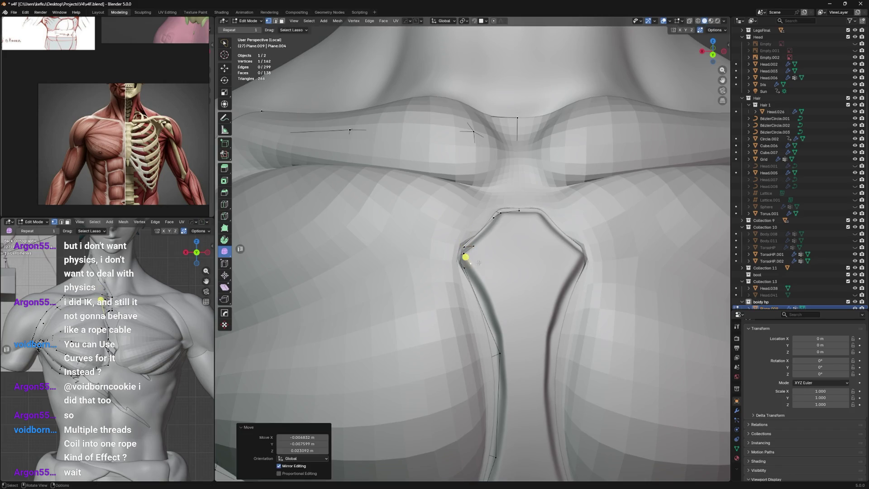
{"action": "middle_click_drag", "start_coordinate": [476, 248], "coordinate": [507, 204]}
{"action": "left_click", "coordinate": [501, 205]}
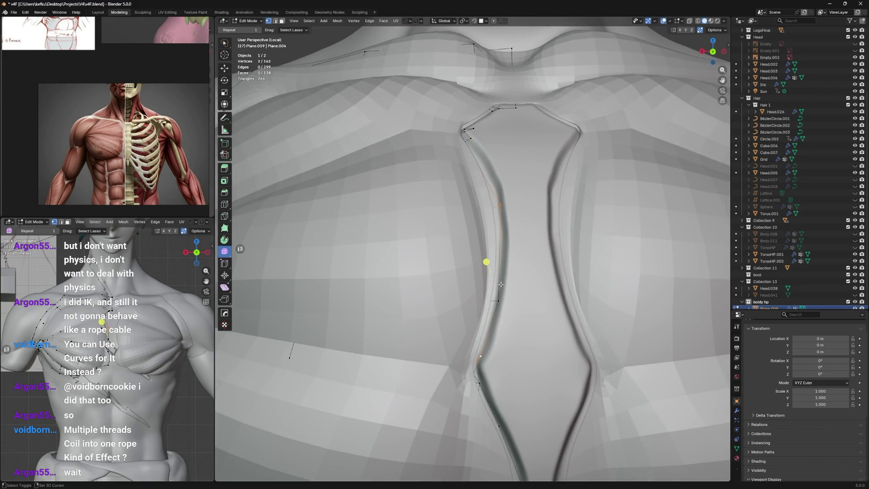
{"action": "left_click", "coordinate": [480, 356], "text": "shift"}
{"action": "mouse_move", "coordinate": [480, 356]}
{"action": "middle_mouse_down"}
{"action": "mouse_move", "coordinate": [555, 195]}
{"action": "mouse_move", "coordinate": [568, 228]}
{"action": "middle_mouse_up"}
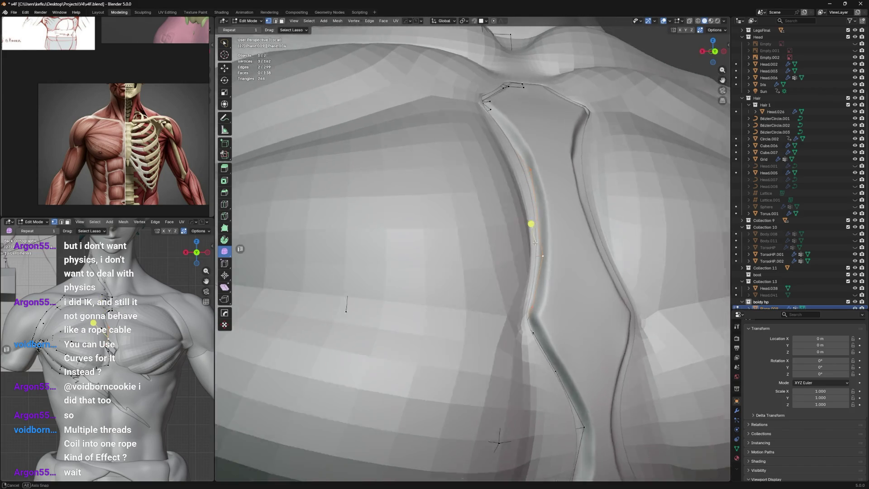
{"action": "key", "text": "g"}
{"action": "left_click", "coordinate": [569, 228]}
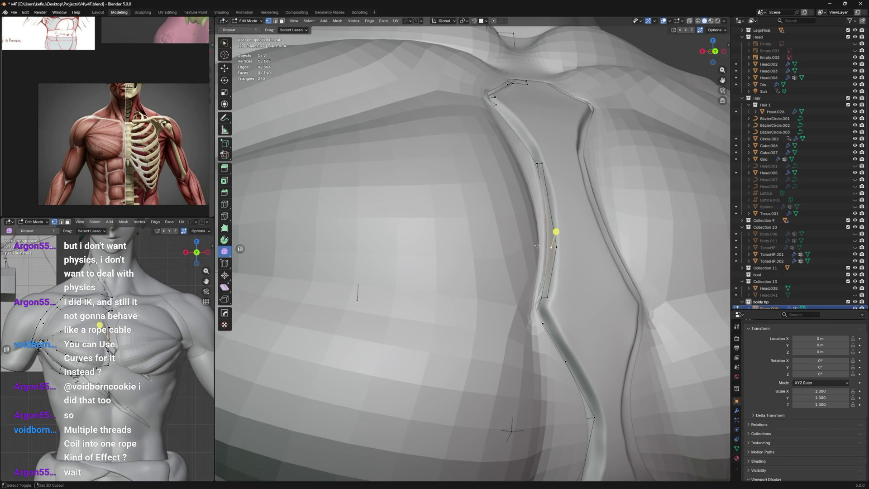
{"action": "key", "text": "g"}
{"action": "key", "text": "g"}
{"action": "left_click", "coordinate": [551, 235]}
Step: Nudge further strap vertices along their edges from several viewing angles
{"action": "mouse_move", "coordinate": [563, 221]}
{"action": "middle_mouse_down"}
{"action": "mouse_move", "coordinate": [592, 204]}
{"action": "mouse_move", "coordinate": [543, 224]}
{"action": "mouse_move", "coordinate": [419, 196]}
{"action": "middle_mouse_up"}
{"action": "key", "text": "g"}
{"action": "left_click", "coordinate": [539, 228]}
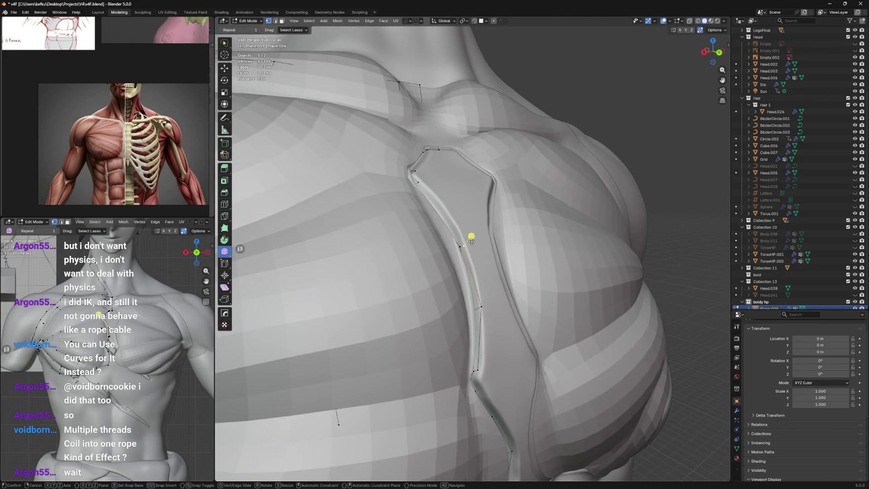
{"action": "key", "text": "g"}
{"action": "left_click", "coordinate": [428, 178]}
{"action": "middle_click_drag", "start_coordinate": [428, 179], "coordinate": [394, 241]}
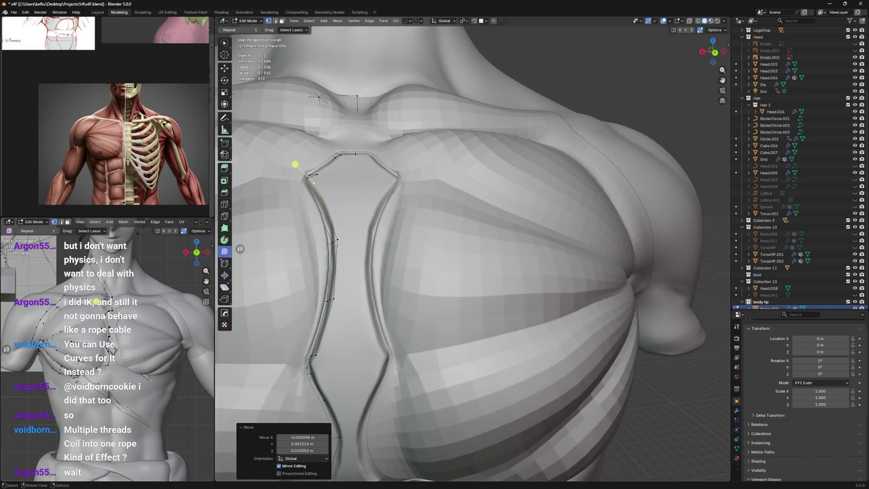
{"action": "key", "text": "g"}
{"action": "key", "text": "g"}
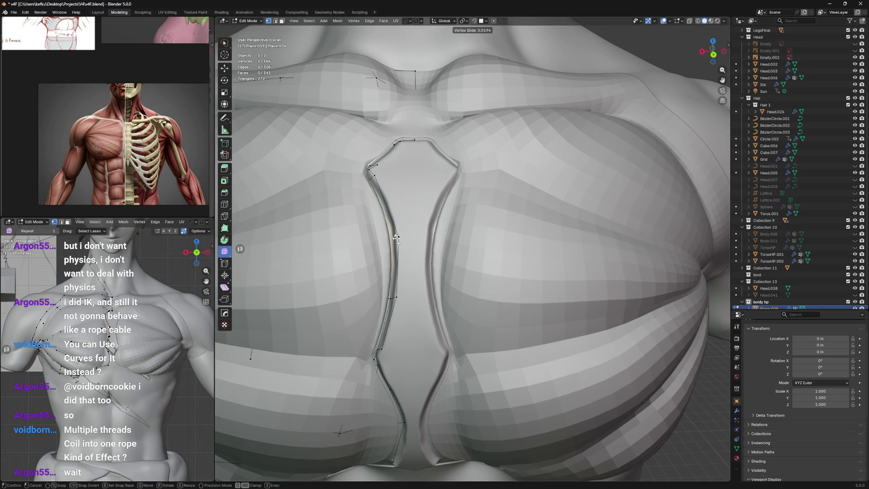
{"action": "left_click", "coordinate": [391, 235]}
{"action": "mouse_move", "coordinate": [391, 235]}
{"action": "middle_mouse_down"}
{"action": "mouse_move", "coordinate": [451, 198]}
{"action": "mouse_move", "coordinate": [489, 143]}
{"action": "middle_mouse_up"}
{"action": "left_click", "coordinate": [485, 269]}
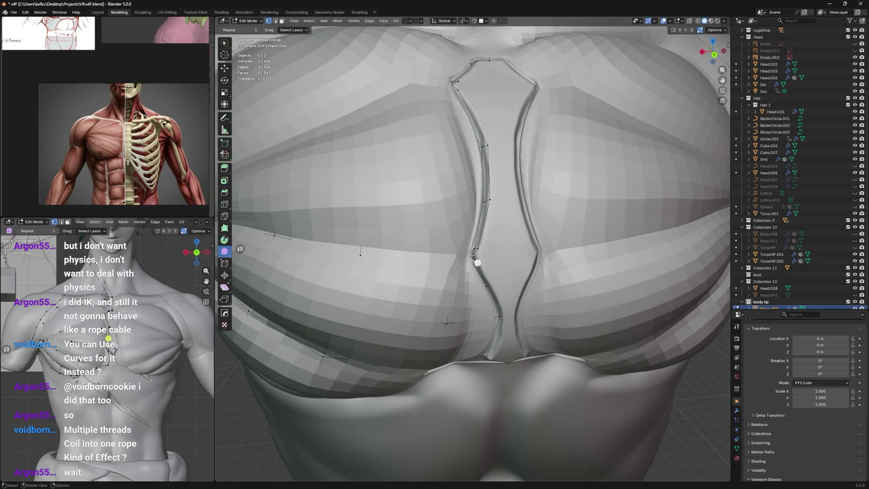
{"action": "key", "text": "g"}
{"action": "left_click", "coordinate": [485, 278]}
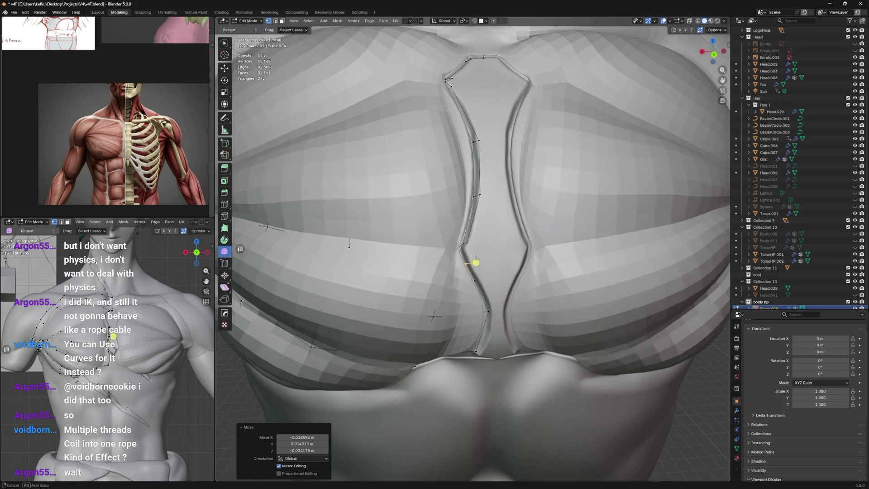
{"action": "middle_click_drag", "start_coordinate": [485, 268], "coordinate": [460, 247]}
Step: With X-ray on, slide more strap vertices to reshape the inner edge along the groove
{"action": "key", "text": "alt+z"}
{"action": "left_click", "coordinate": [447, 233]}
{"action": "key", "text": "g"}
{"action": "key", "text": "g"}
{"action": "left_click", "coordinate": [439, 219]}
{"action": "key", "text": "g"}
{"action": "key", "text": "g"}
{"action": "key", "text": "g"}
{"action": "left_click", "coordinate": [446, 237]}
{"action": "key", "text": "g"}
{"action": "key", "text": "g"}
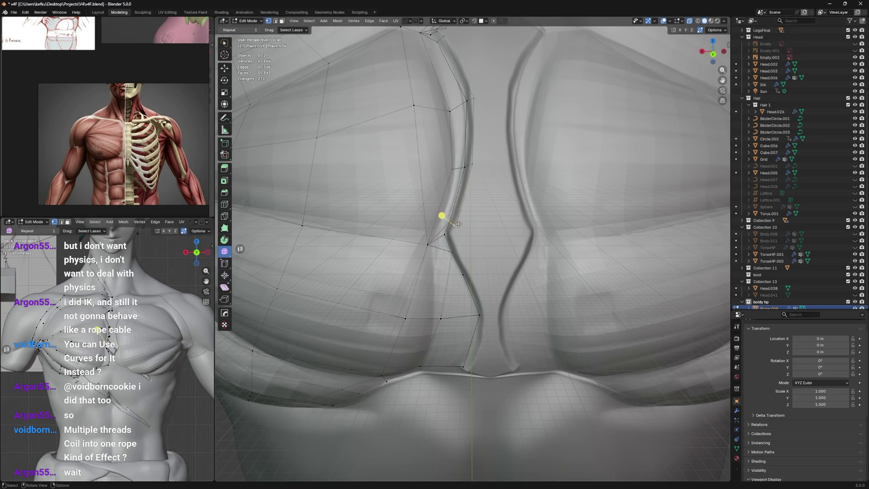
{"action": "left_click", "coordinate": [441, 211]}
{"action": "key", "text": "g"}
{"action": "key", "text": "g"}
{"action": "middle_click_drag", "start_coordinate": [468, 237], "coordinate": [479, 183]}
{"action": "key", "text": "g"}
{"action": "key", "text": "g"}
{"action": "left_click", "coordinate": [485, 153]}
{"action": "key", "text": "g"}
{"action": "left_click", "coordinate": [474, 159]}
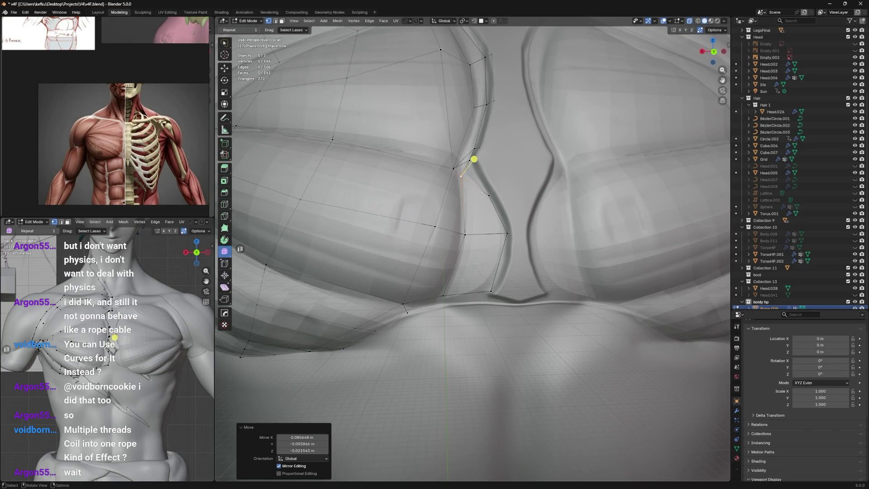
Step: Pick the vertex at the strap bend and bring up options to delete it
{"action": "left_click", "coordinate": [480, 193]}
{"action": "scroll", "coordinate": [480, 197], "scroll_direction": "up", "scroll_amount": 3}
{"action": "right_click", "coordinate": [481, 206]}
{"action": "key", "text": "Escape"}
{"action": "left_click", "coordinate": [468, 200]}
Step: Nudge the bend vertex and extrude two new vertices from it at the lower inner bend
{"action": "key", "text": "g"}
{"action": "left_click", "coordinate": [468, 211]}
{"action": "left_click", "coordinate": [448, 186]}
{"action": "key", "text": "g"}
{"action": "left_click", "coordinate": [468, 203]}
{"action": "key", "text": "g"}
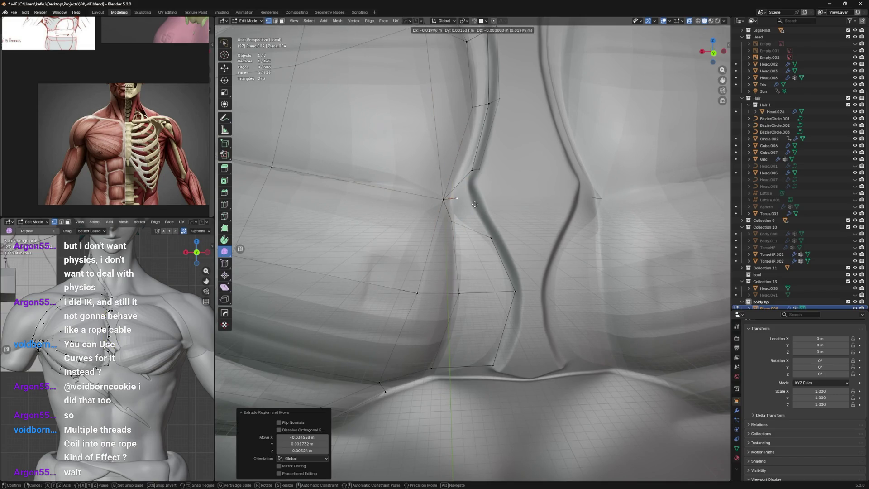
{"action": "left_click", "coordinate": [471, 203]}
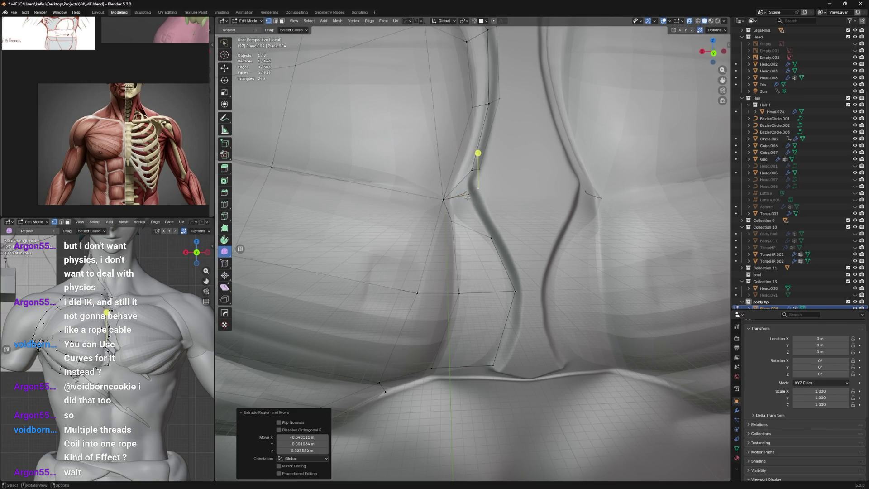
Step: Dissolve the extra groove-side vertices and leftover edges, then save the file
{"action": "left_click", "coordinate": [443, 198], "text": "shift"}
{"action": "left_click", "coordinate": [461, 221], "text": "shift"}
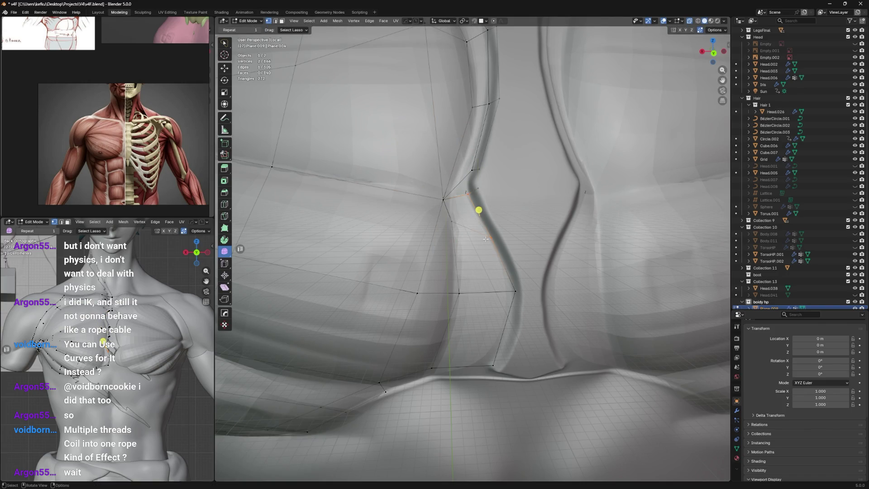
{"action": "left_click", "coordinate": [446, 196]}
{"action": "left_click", "coordinate": [474, 193]}
{"action": "scroll", "coordinate": [474, 216], "scroll_direction": "down", "scroll_amount": 4}
{"action": "middle_click_drag", "start_coordinate": [475, 227], "coordinate": [450, 333]}
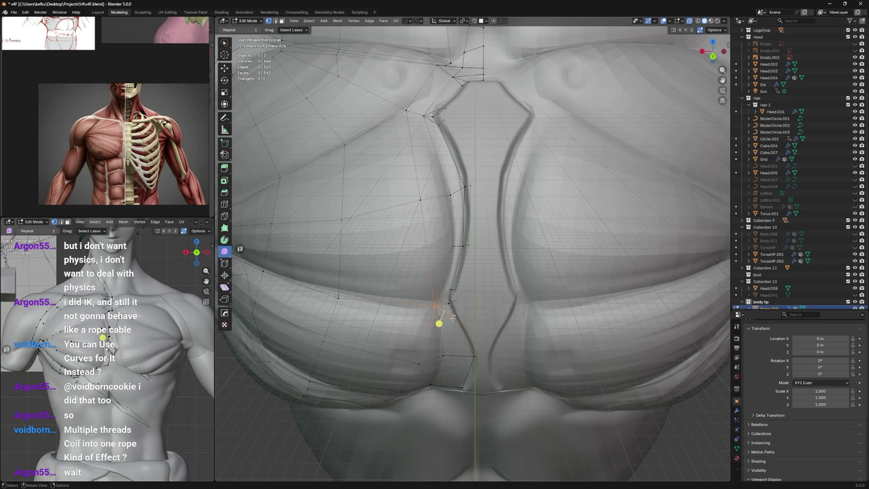
{"action": "left_click", "coordinate": [447, 323], "text": "shift"}
{"action": "key", "text": "x"}
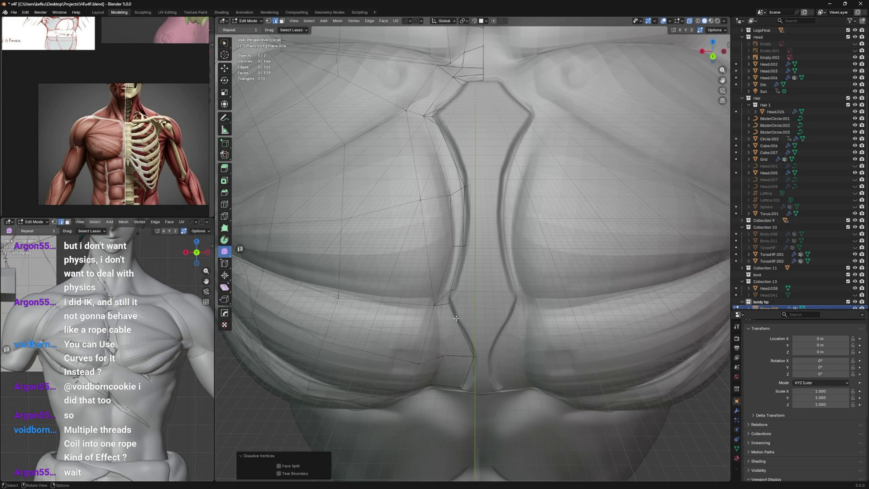
{"action": "left_click", "coordinate": [439, 333]}
{"action": "key", "text": "x"}
{"action": "left_click", "coordinate": [453, 331]}
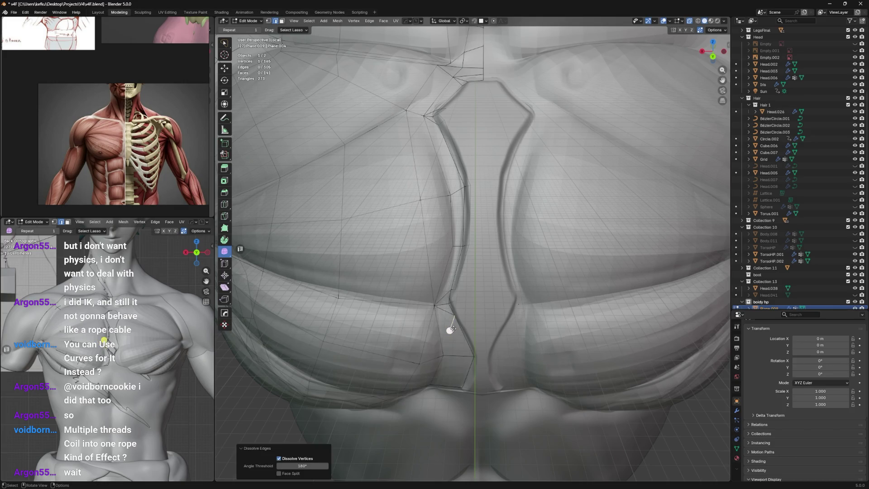
{"action": "mouse_move", "coordinate": [453, 318]}
{"action": "middle_mouse_down"}
{"action": "mouse_move", "coordinate": [458, 287]}
{"action": "mouse_move", "coordinate": [564, 221]}
{"action": "middle_mouse_up"}
{"action": "key", "text": "ctrl+s"}
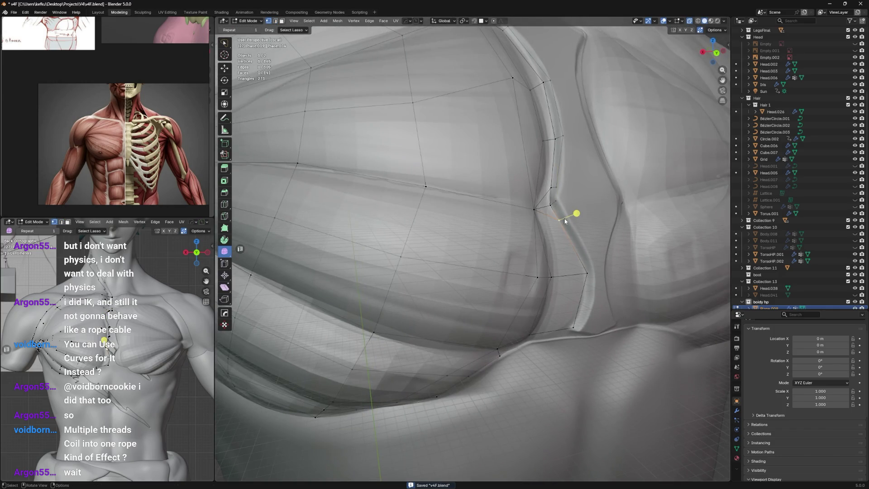
Step: Slide the crease edge loop sideways with a double-G edge slide
{"action": "left_click", "coordinate": [564, 217], "text": "alt"}
{"action": "middle_click_drag", "start_coordinate": [564, 217], "coordinate": [537, 219]}
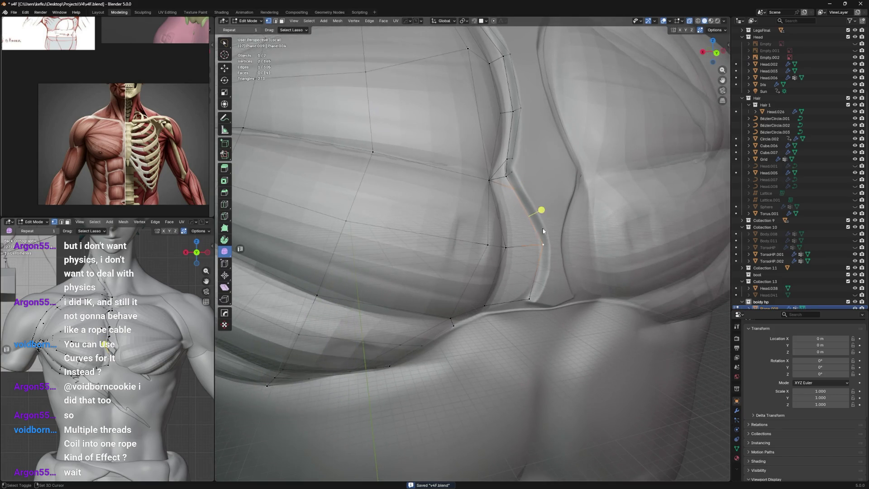
{"action": "key", "text": "g"}
{"action": "key", "text": "g"}
{"action": "left_click", "coordinate": [538, 211]}
{"action": "left_click", "coordinate": [520, 182]}
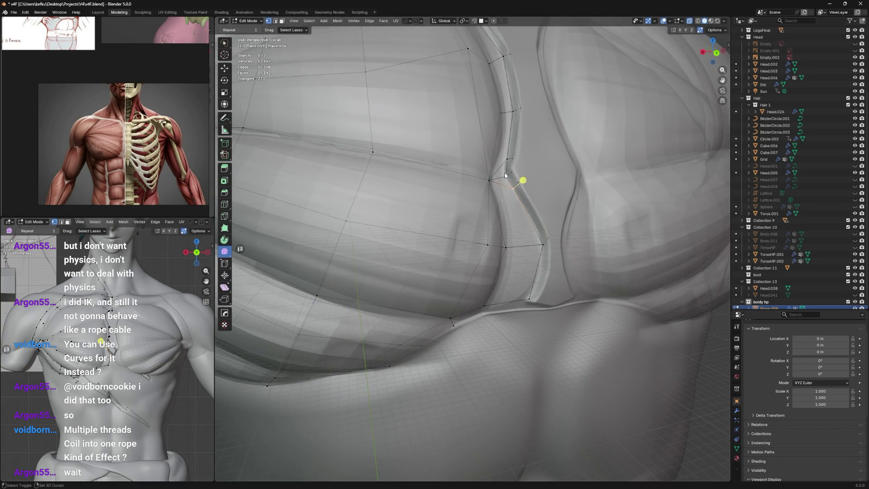
Step: Move the upper strap vertices step by step down toward the lower strap
{"action": "left_click", "coordinate": [515, 170]}
{"action": "left_click", "coordinate": [514, 171]}
{"action": "left_click", "coordinate": [510, 161]}
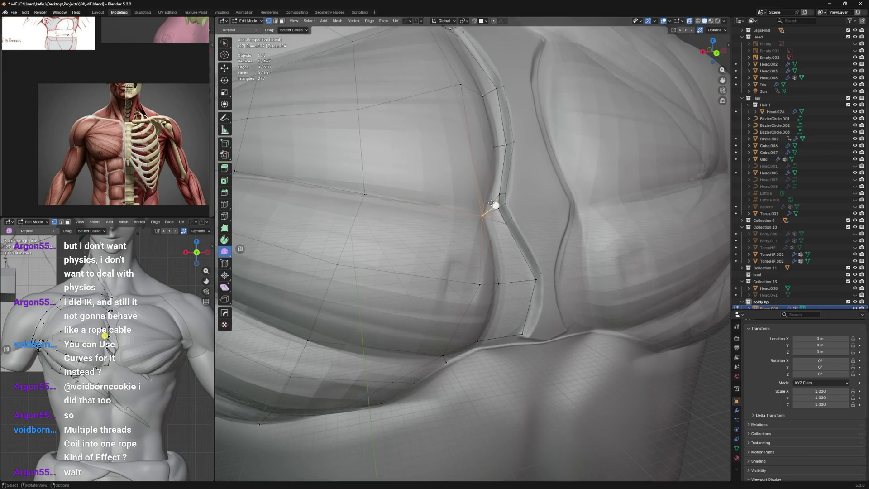
{"action": "middle_click_drag", "start_coordinate": [518, 163], "coordinate": [491, 208], "text": "shift"}
{"action": "key", "text": "g"}
{"action": "left_click", "coordinate": [501, 194]}
{"action": "key", "text": "g"}
{"action": "left_click", "coordinate": [511, 177]}
{"action": "mouse_move", "coordinate": [510, 177]}
{"action": "middle_mouse_down"}
{"action": "mouse_move", "coordinate": [536, 194]}
{"action": "mouse_move", "coordinate": [486, 214]}
{"action": "middle_mouse_up"}
{"action": "key", "text": "g"}
{"action": "left_click", "coordinate": [481, 251]}
{"action": "key", "text": "g"}
{"action": "left_click", "coordinate": [484, 261]}
{"action": "key", "text": "g"}
{"action": "left_click", "coordinate": [486, 272]}
{"action": "key", "text": "g"}
{"action": "middle_click_drag", "start_coordinate": [483, 275], "coordinate": [489, 273]}
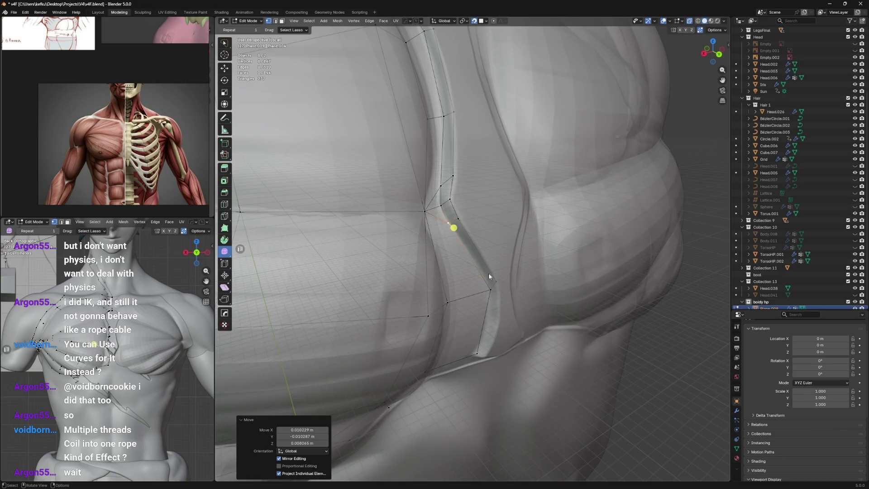
Step: Reshape the lower strap vertices to follow the pectoral's bottom edge and save
{"action": "left_click", "coordinate": [499, 276]}
{"action": "key", "text": "g"}
{"action": "left_click", "coordinate": [485, 280]}
{"action": "key", "text": "g"}
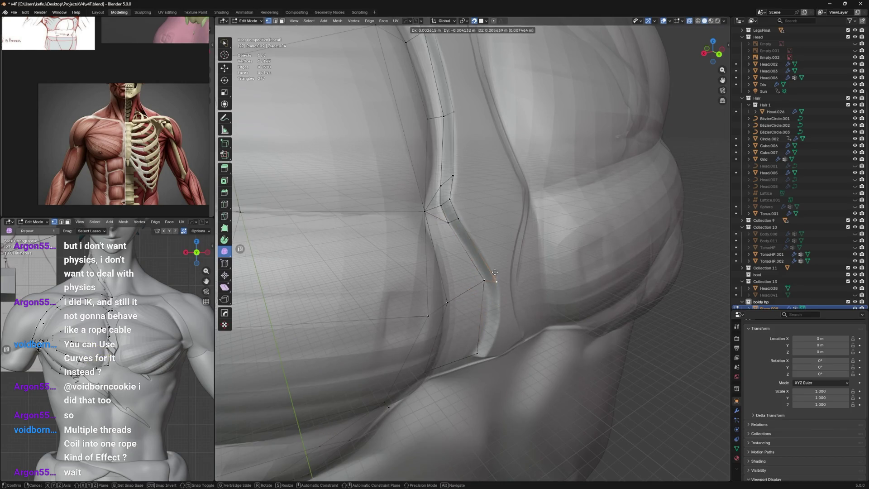
{"action": "key", "text": "g"}
{"action": "left_click", "coordinate": [483, 281]}
{"action": "middle_click_drag", "start_coordinate": [483, 281], "coordinate": [442, 233]}
{"action": "key", "text": "g"}
{"action": "left_click", "coordinate": [439, 231]}
{"action": "key", "text": "g"}
{"action": "left_click", "coordinate": [445, 207]}
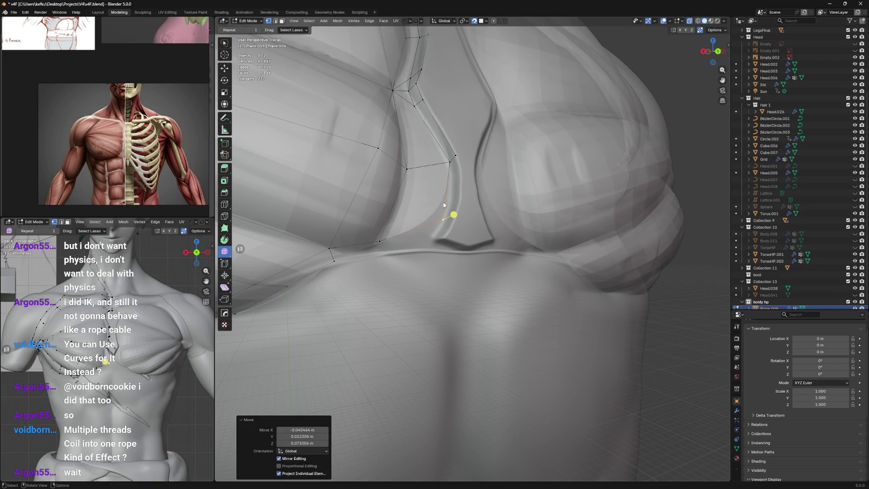
{"action": "middle_click_drag", "start_coordinate": [451, 198], "coordinate": [409, 221]}
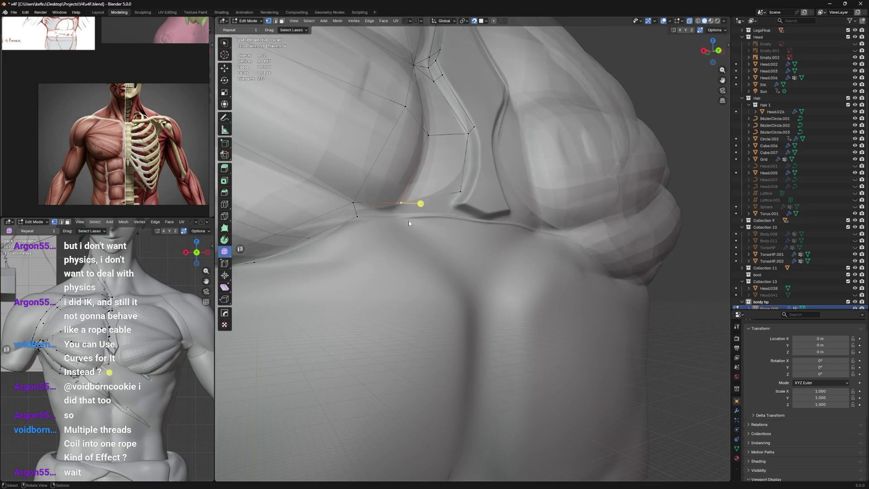
{"action": "key", "text": "g"}
{"action": "left_click", "coordinate": [397, 203]}
{"action": "key", "text": "g"}
{"action": "left_click", "coordinate": [373, 209]}
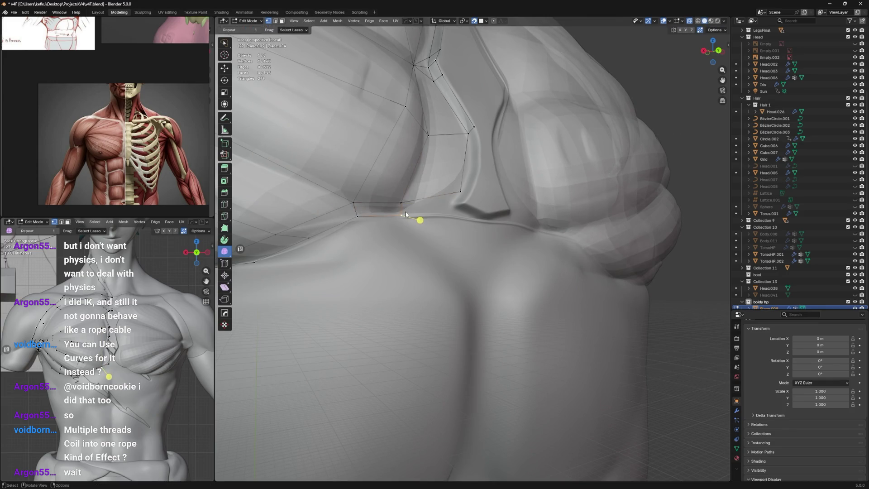
{"action": "key", "text": "ctrl+s"}
Step: Place the overlay's lower inner corner vertex lower down and save the file
{"action": "middle_click_drag", "start_coordinate": [406, 208], "coordinate": [415, 211]}
{"action": "key", "text": "g"}
{"action": "left_click", "coordinate": [419, 210]}
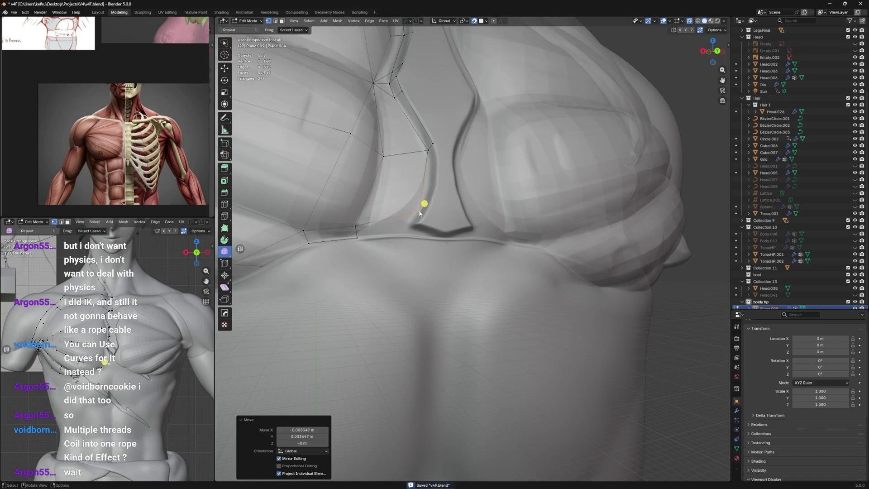
{"action": "key", "text": "g"}
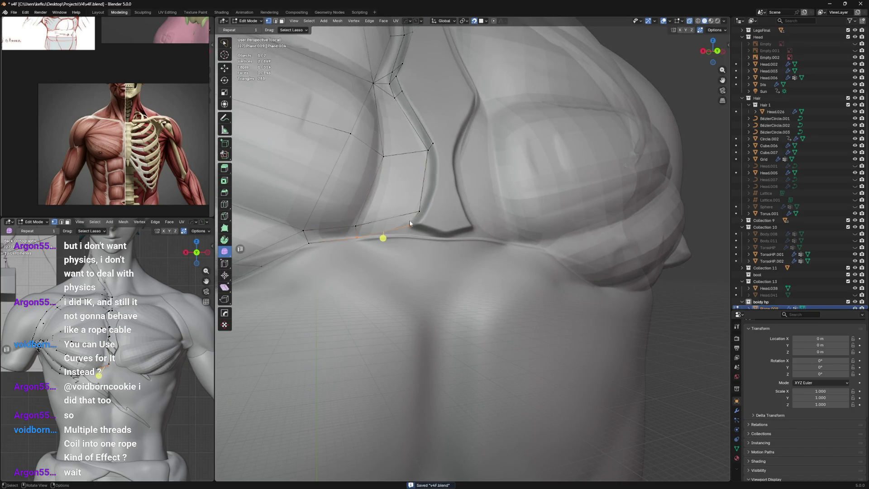
{"action": "left_click", "coordinate": [414, 226]}
{"action": "key", "text": "g"}
{"action": "left_click", "coordinate": [409, 232]}
{"action": "key", "text": "g"}
{"action": "left_click", "coordinate": [408, 222]}
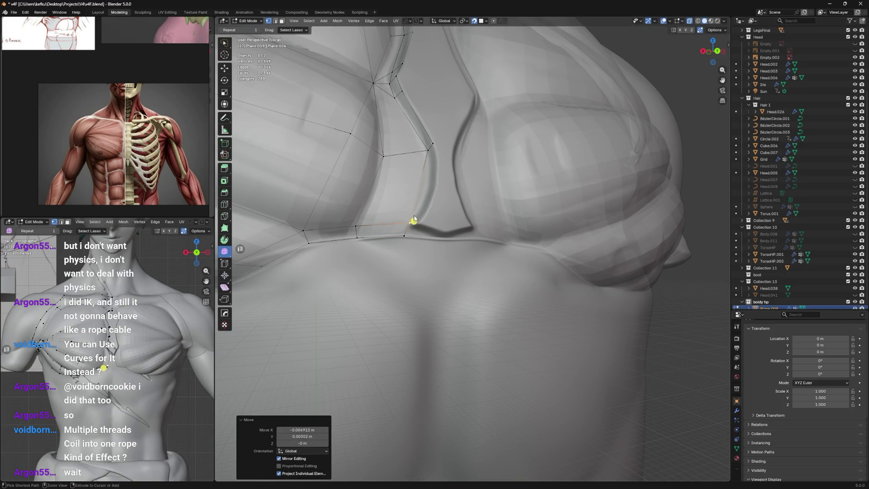
{"action": "key", "text": "ctrl+s"}
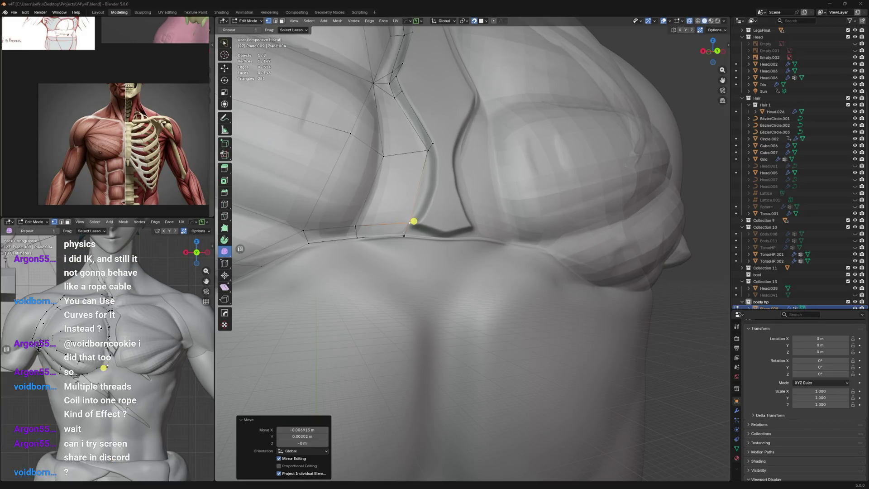
Step: Switch the selection to a vertex higher on the strap
{"action": "left_click", "coordinate": [377, 323]}
{"action": "left_click", "coordinate": [427, 151]}
{"action": "middle_click_drag", "start_coordinate": [432, 164], "coordinate": [432, 166]}
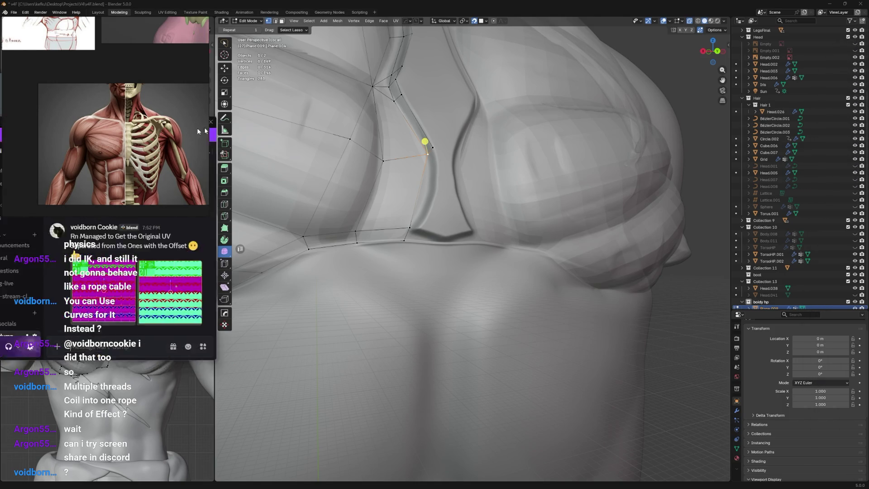
{"action": "scroll", "coordinate": [83, 300], "scroll_direction": "down", "scroll_amount": 4}
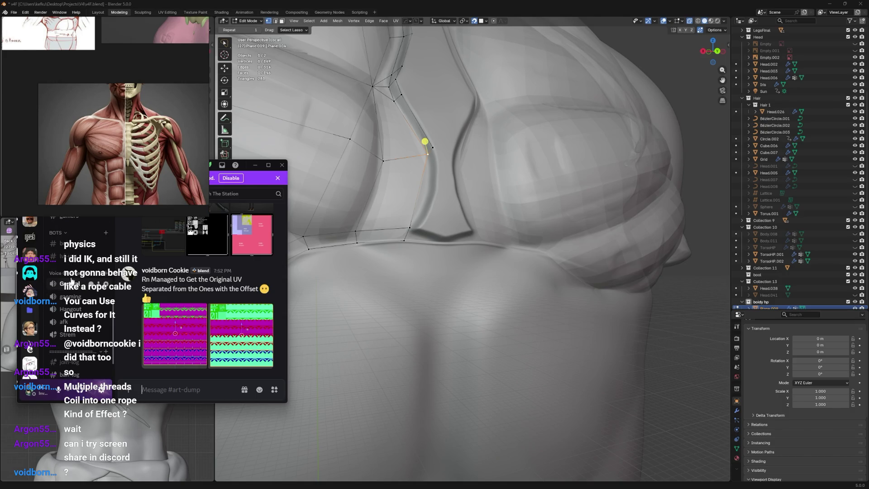
{"action": "scroll", "coordinate": [72, 281], "scroll_direction": "up", "scroll_amount": 2}
Step: Join the General voice channel, shrink and hide the Discord window, then bring the stream window back
{"action": "left_click", "coordinate": [71, 319]}
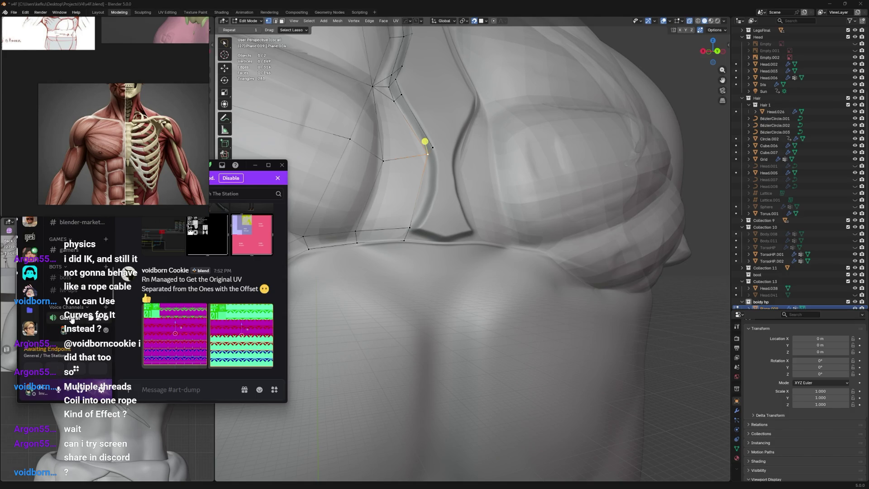
{"action": "scroll", "coordinate": [78, 320], "scroll_direction": "down", "scroll_amount": 2}
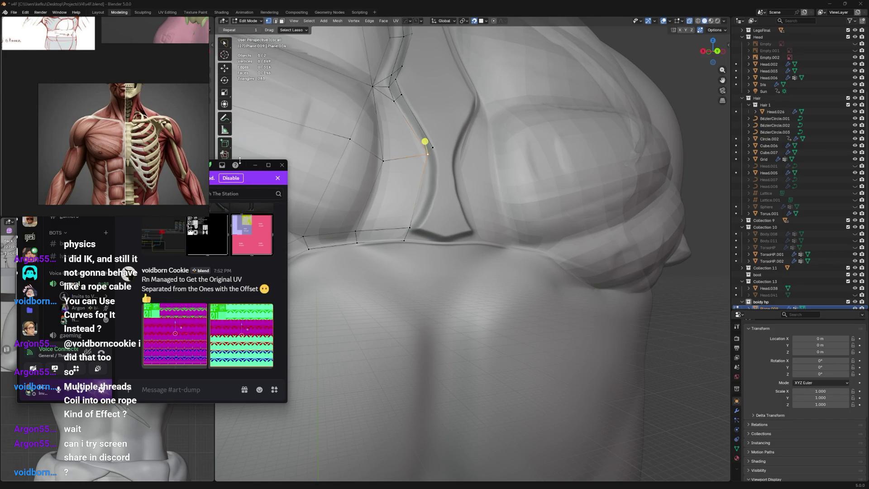
{"action": "left_click_drag", "start_coordinate": [240, 161], "coordinate": [240, 218]}
{"action": "left_click", "coordinate": [254, 223]}
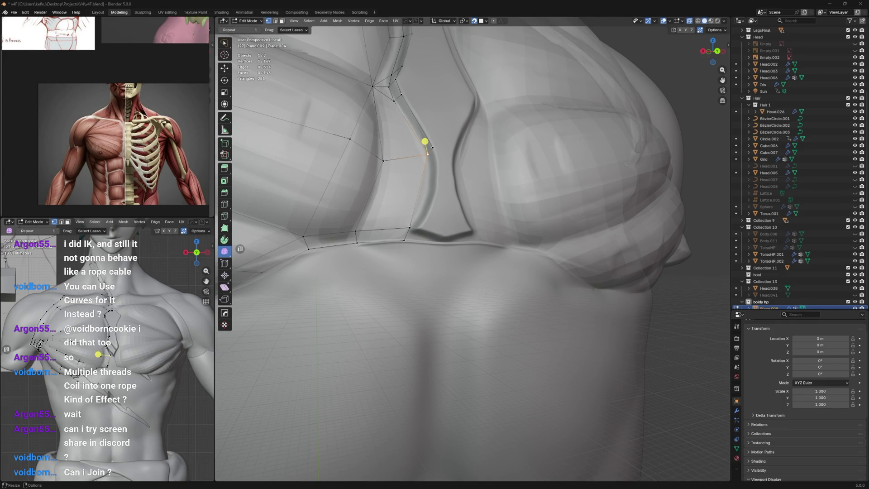
{"action": "key", "text": "alt+Tab"}
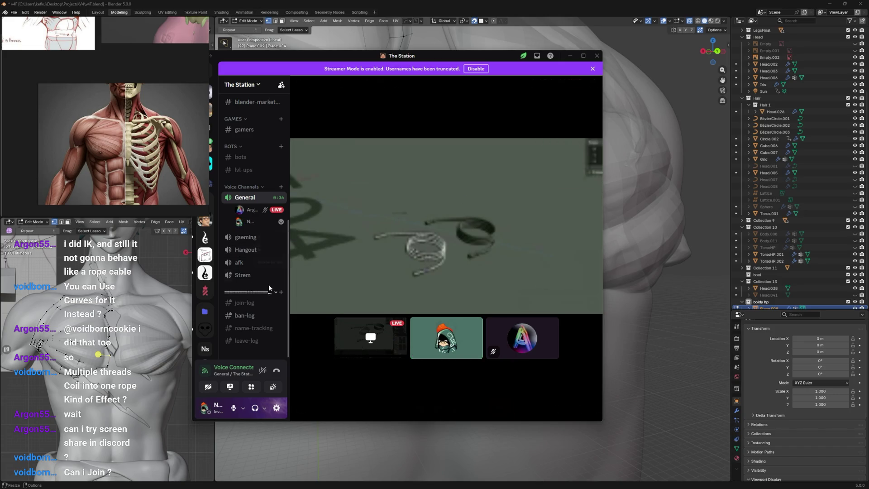
Step: Check member options, widen the Discord window and watch the live screen share
{"action": "right_click", "coordinate": [259, 213]}
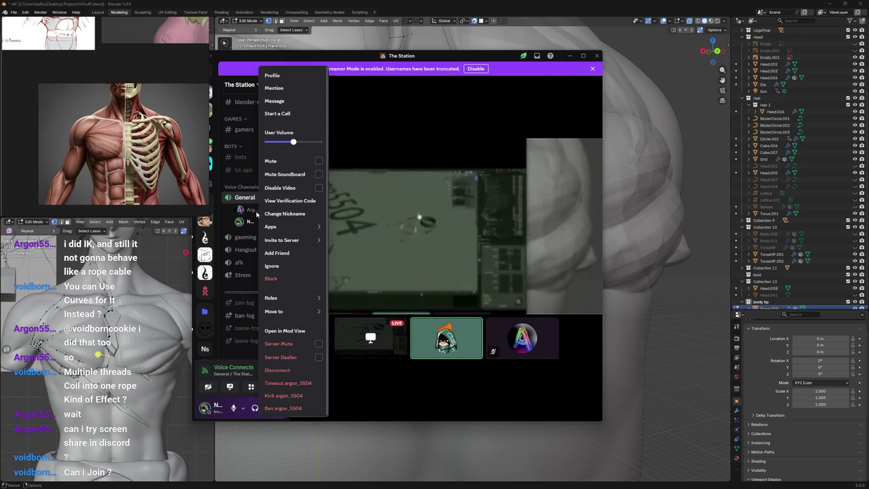
{"action": "left_click", "coordinate": [333, 147]}
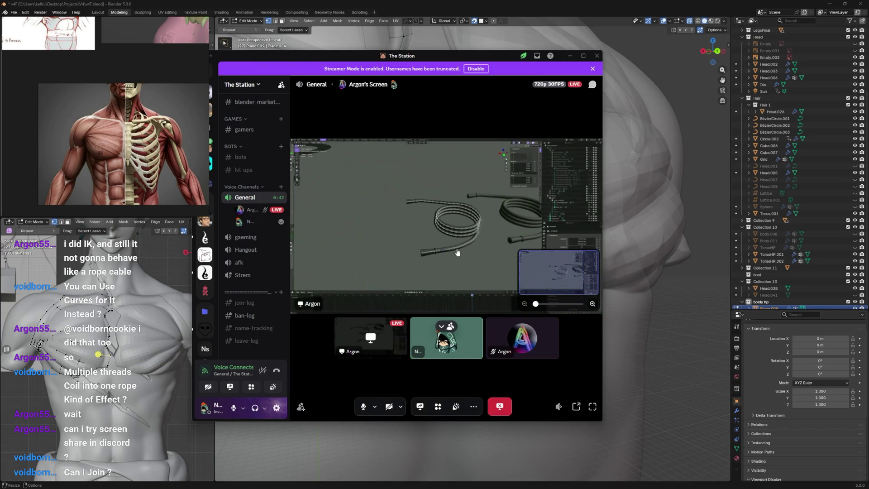
{"action": "left_click_drag", "start_coordinate": [602, 238], "coordinate": [771, 237]}
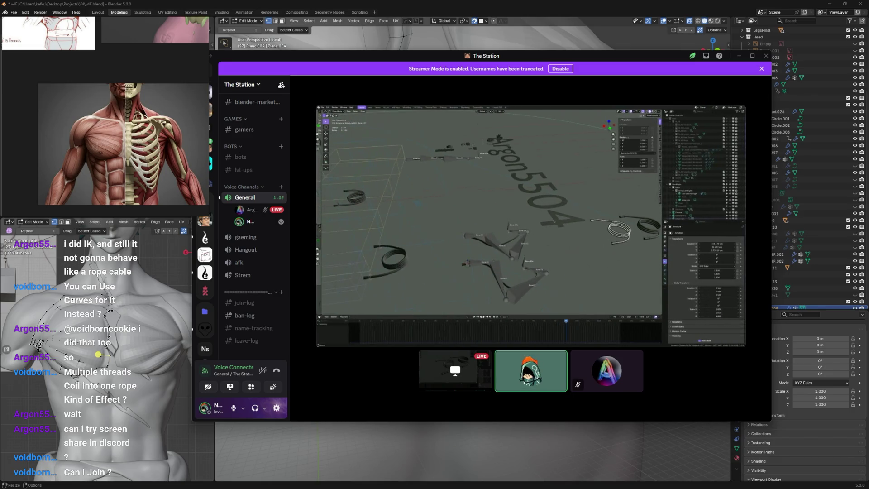
{"action": "scroll", "coordinate": [264, 223], "scroll_direction": "up", "scroll_amount": 5}
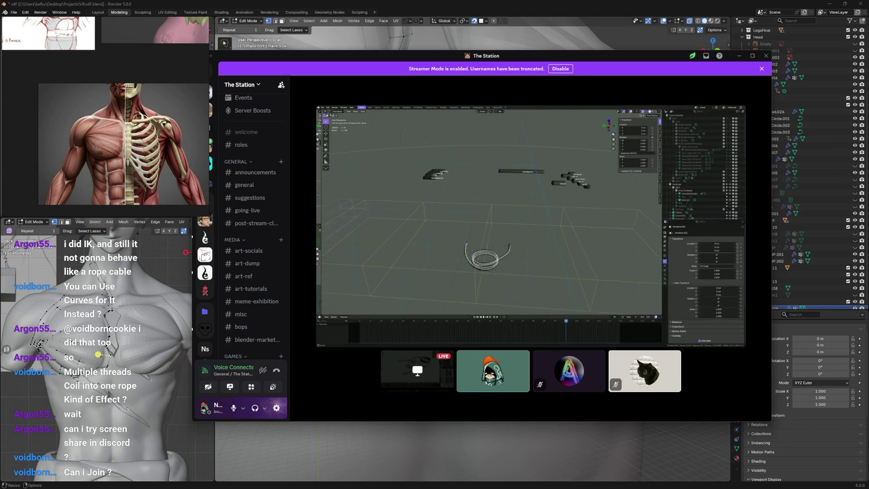
{"action": "scroll", "coordinate": [259, 195], "scroll_direction": "down", "scroll_amount": 1}
{"action": "scroll", "coordinate": [259, 195], "scroll_direction": "down", "scroll_amount": 1}
{"action": "scroll", "coordinate": [259, 195], "scroll_direction": "down", "scroll_amount": 1}
{"action": "scroll", "coordinate": [260, 196], "scroll_direction": "up", "scroll_amount": 1}
{"action": "scroll", "coordinate": [259, 195], "scroll_direction": "down", "scroll_amount": 1}
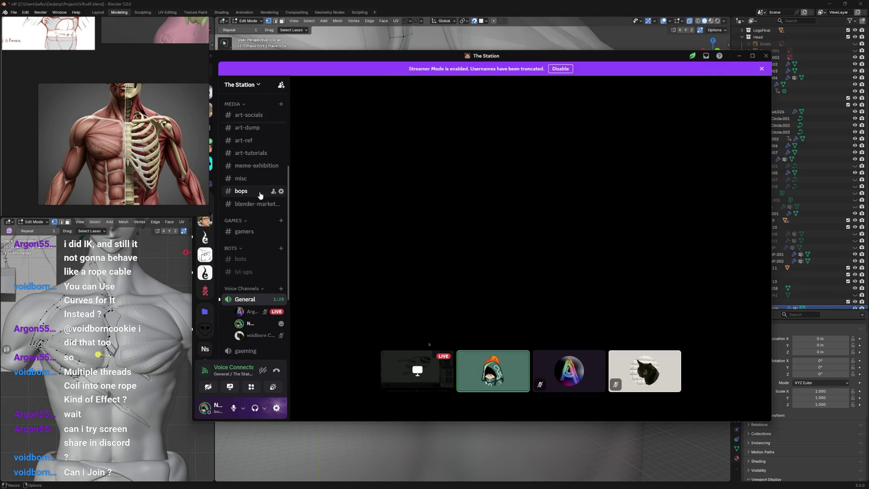
{"action": "right_click", "coordinate": [258, 335]}
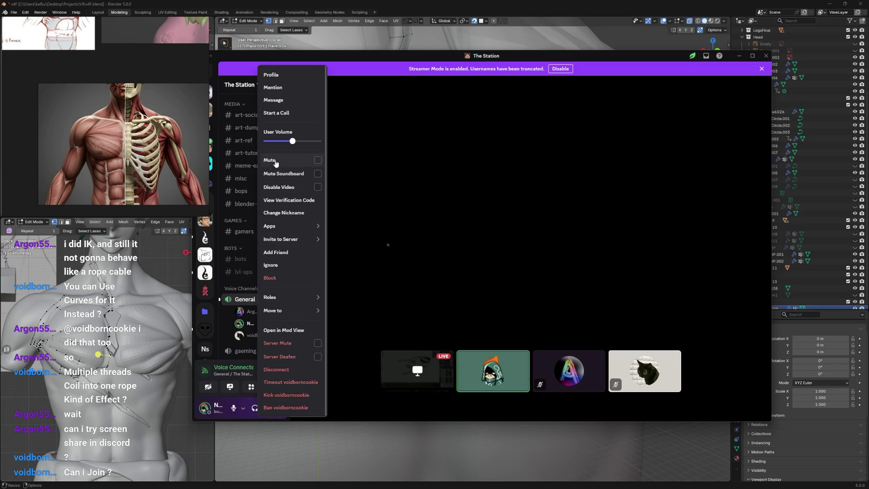
{"action": "left_click", "coordinate": [224, 320]}
{"action": "mouse_move", "coordinate": [496, 204]}
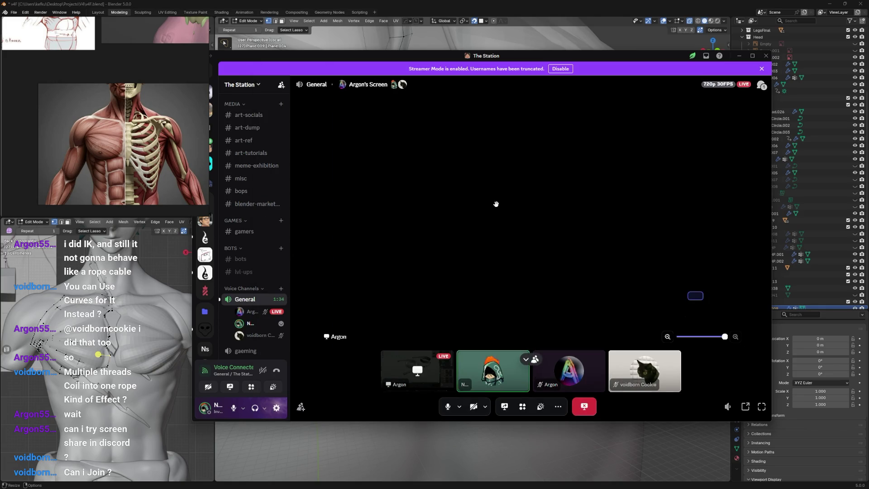
{"action": "scroll", "coordinate": [514, 215], "scroll_direction": "down", "scroll_amount": 3}
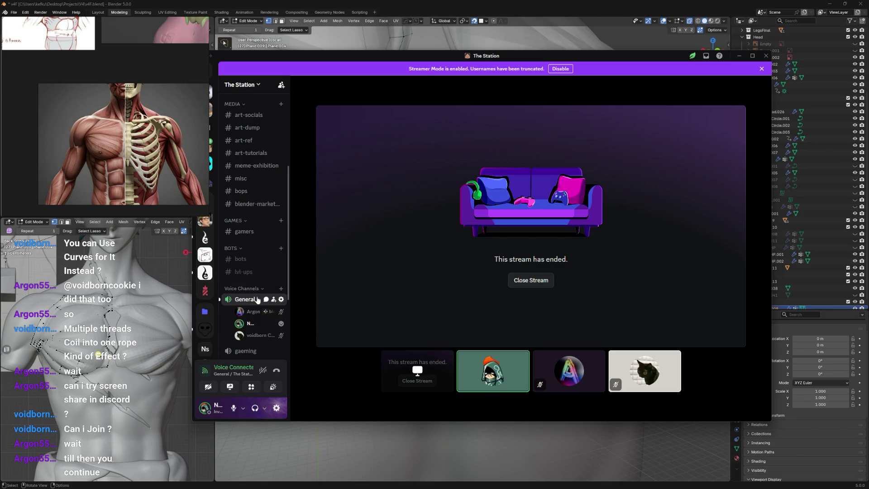
Step: Peek at the General channel chat, move the Discord window aside and return to Blender
{"action": "left_click", "coordinate": [266, 300]}
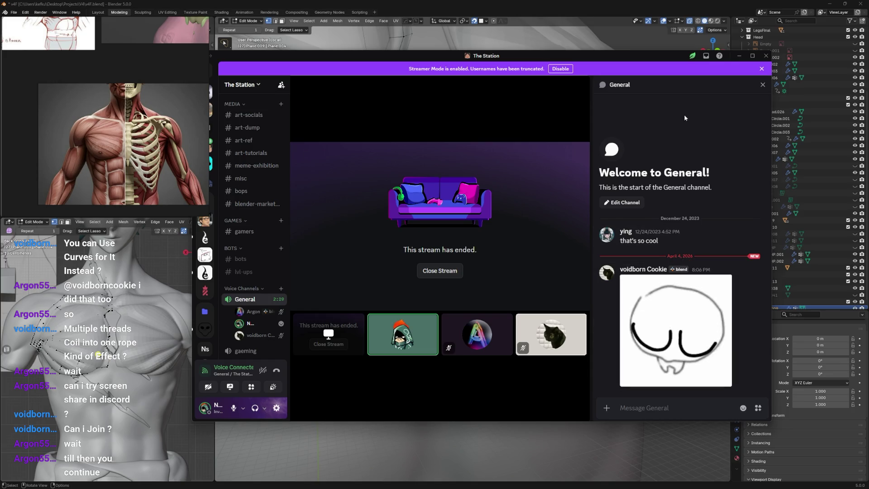
{"action": "left_click", "coordinate": [763, 85]}
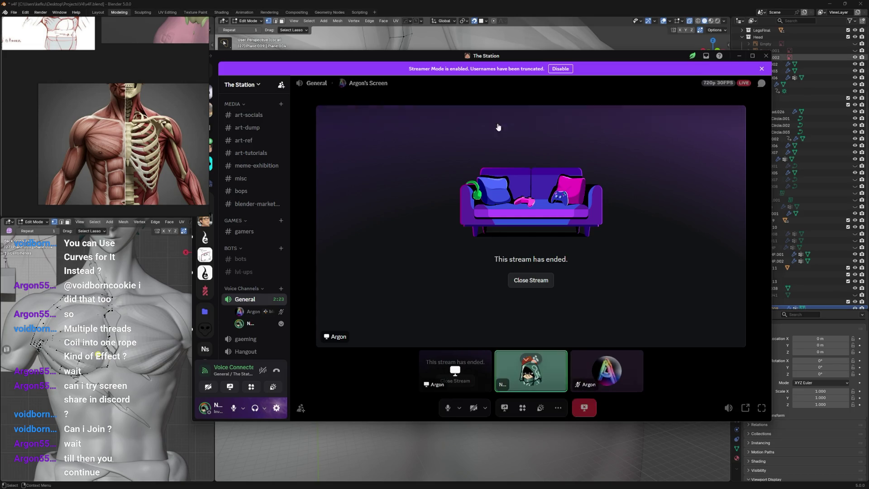
{"action": "left_click_drag", "start_coordinate": [461, 57], "coordinate": [302, 100]}
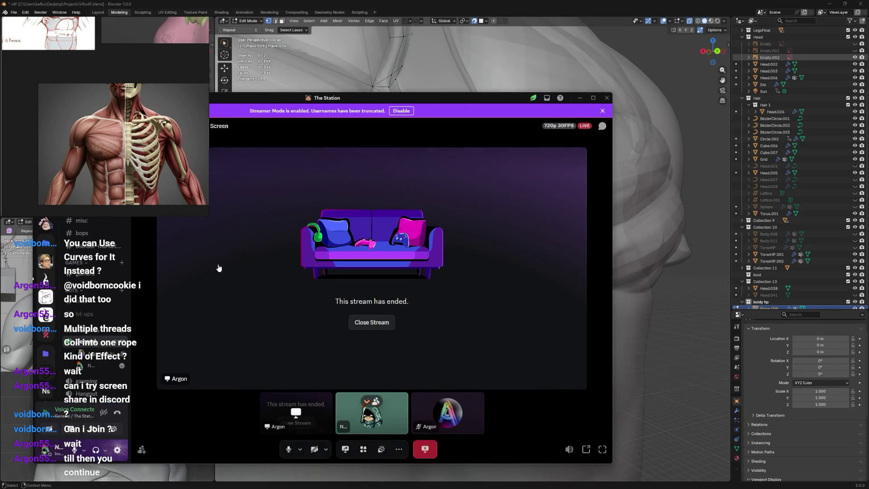
{"action": "left_click", "coordinate": [425, 141]}
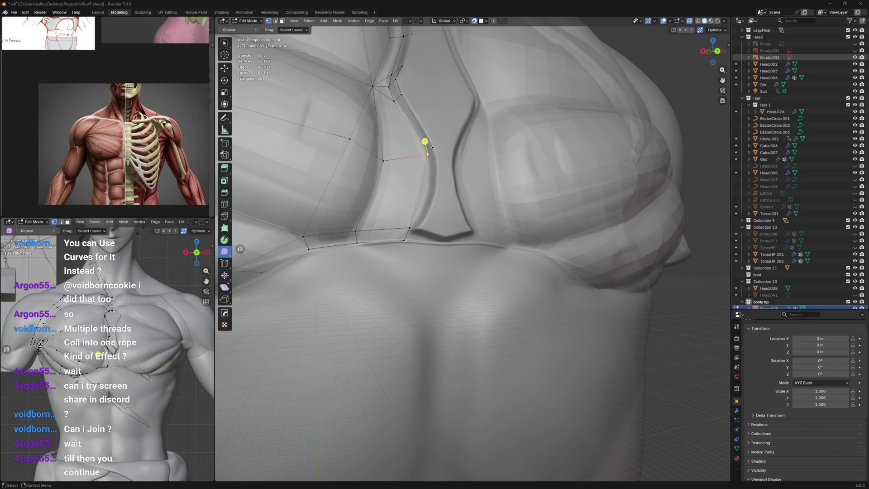
Step: Leave Edit Mode on the overlay, face the torso and bring up the Shift+A add list
{"action": "left_click", "coordinate": [418, 145]}
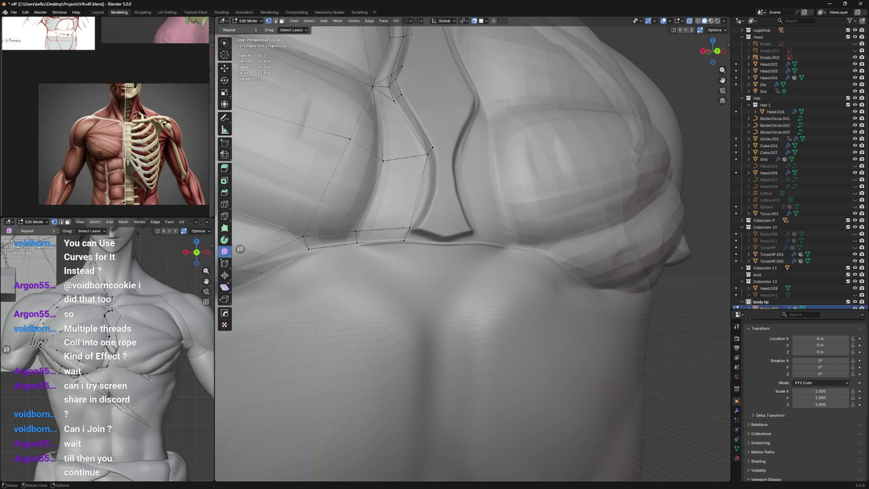
{"action": "key", "text": "Tab"}
{"action": "scroll", "coordinate": [521, 180], "scroll_direction": "down", "scroll_amount": 5}
{"action": "scroll", "coordinate": [521, 179], "scroll_direction": "down", "scroll_amount": 3}
{"action": "scroll", "coordinate": [504, 245], "scroll_direction": "down", "scroll_amount": 2}
{"action": "scroll", "coordinate": [494, 305], "scroll_direction": "down", "scroll_amount": 1}
{"action": "middle_click_drag", "start_coordinate": [494, 304], "coordinate": [427, 338]}
{"action": "left_click", "coordinate": [427, 338]}
{"action": "key", "text": "shift+a"}
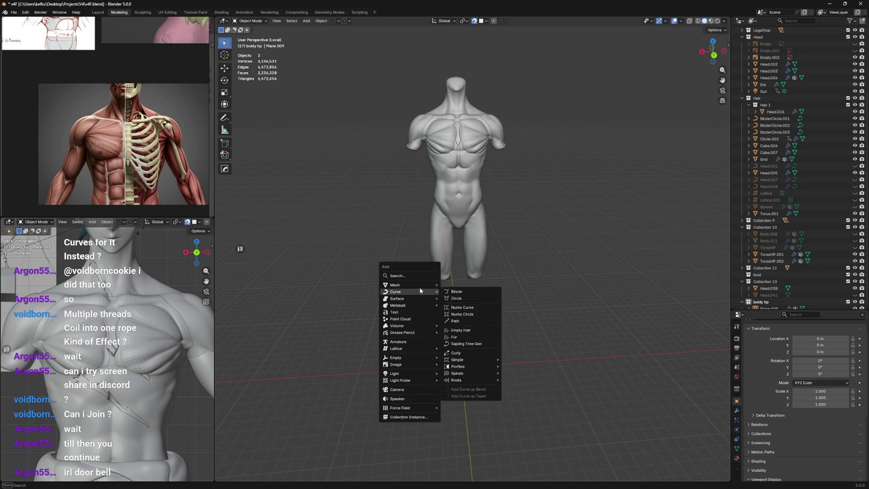
{"action": "mouse_move", "coordinate": [401, 284]}
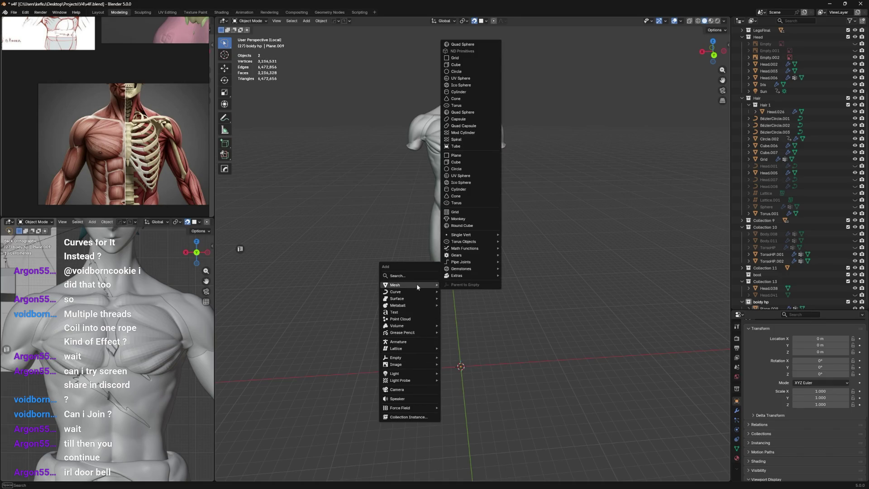
Step: Add a plane and scale it up about 3.7 times in Edit Mode
{"action": "left_click", "coordinate": [473, 156]}
{"action": "middle_click_drag", "start_coordinate": [427, 400], "coordinate": [457, 262], "text": "shift"}
{"action": "scroll", "coordinate": [453, 310], "scroll_direction": "up", "scroll_amount": 3}
{"action": "scroll", "coordinate": [456, 278], "scroll_direction": "up", "scroll_amount": 3}
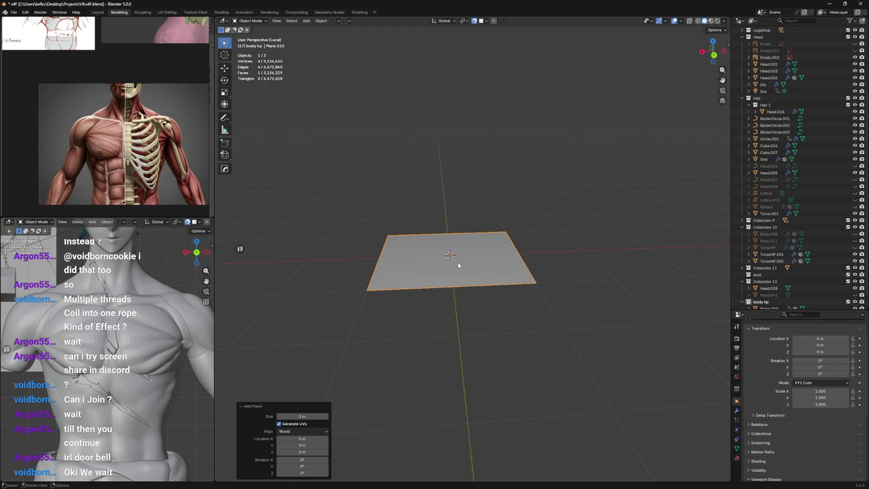
{"action": "middle_click_drag", "start_coordinate": [458, 262], "coordinate": [469, 251]}
{"action": "key", "text": "Tab"}
{"action": "key", "text": "s"}
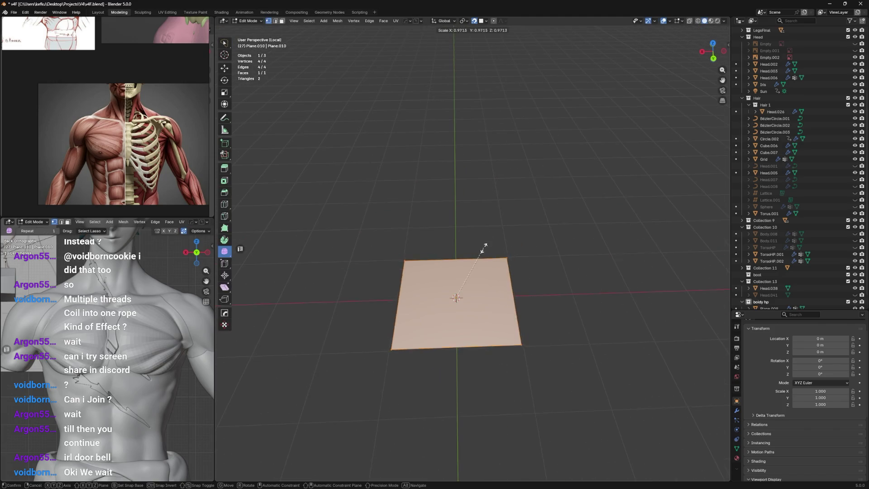
{"action": "left_click", "coordinate": [557, 151]}
{"action": "scroll", "coordinate": [557, 152], "scroll_direction": "down", "scroll_amount": 3}
{"action": "scroll", "coordinate": [606, 114], "scroll_direction": "up", "scroll_amount": 3}
{"action": "key", "text": "Tab"}
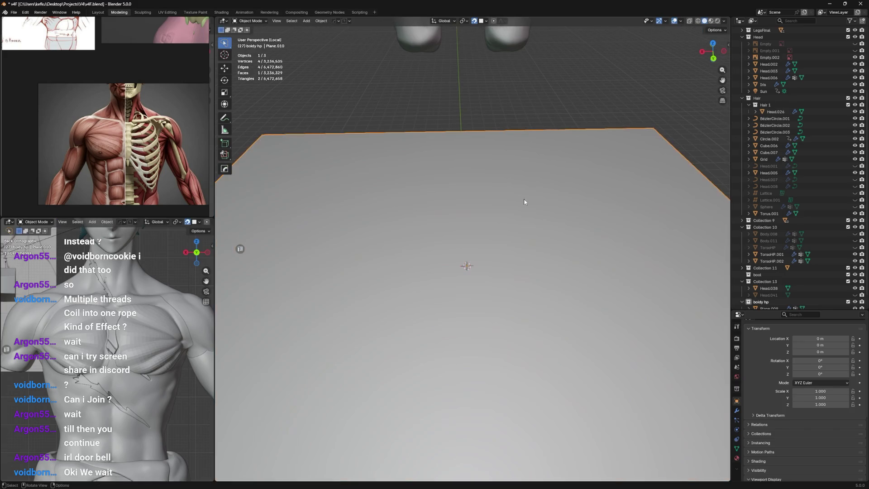
Step: Enable Collision physics on the plane
{"action": "left_click", "coordinate": [737, 430]}
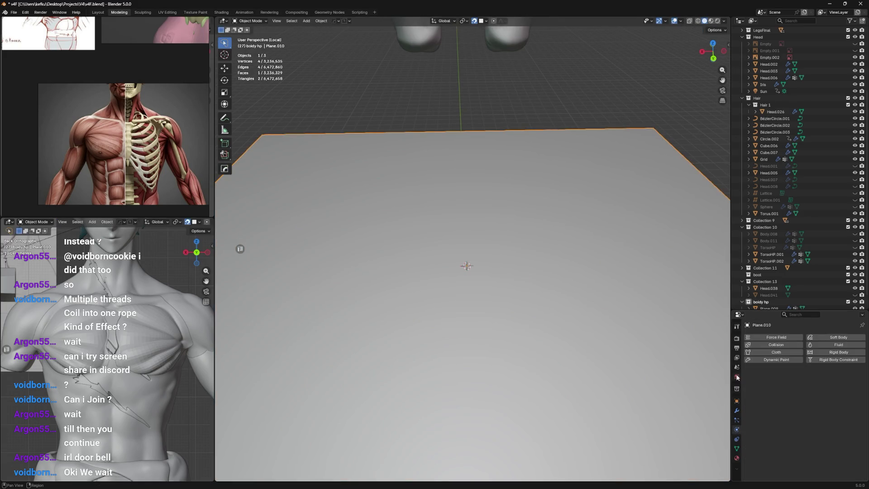
{"action": "left_click", "coordinate": [773, 344]}
{"action": "scroll", "coordinate": [512, 259], "scroll_direction": "down", "scroll_amount": 2}
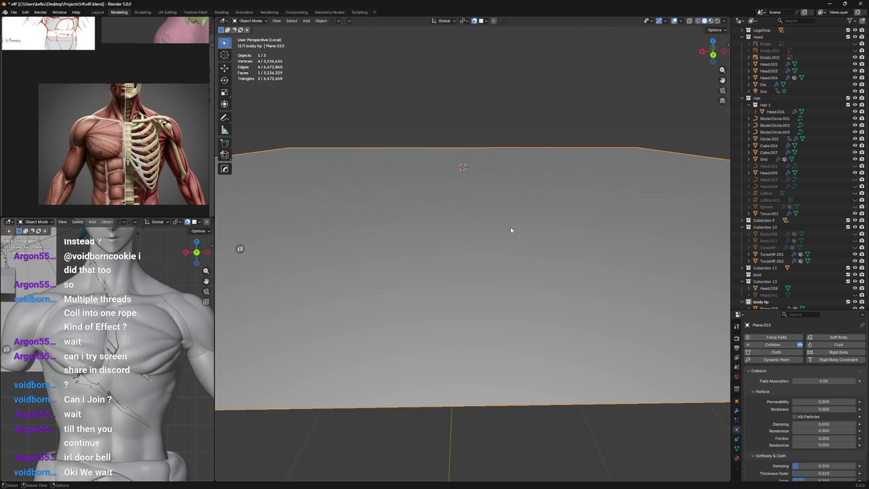
{"action": "scroll", "coordinate": [435, 180], "scroll_direction": "down", "scroll_amount": 2}
{"action": "key", "text": "shift+a"}
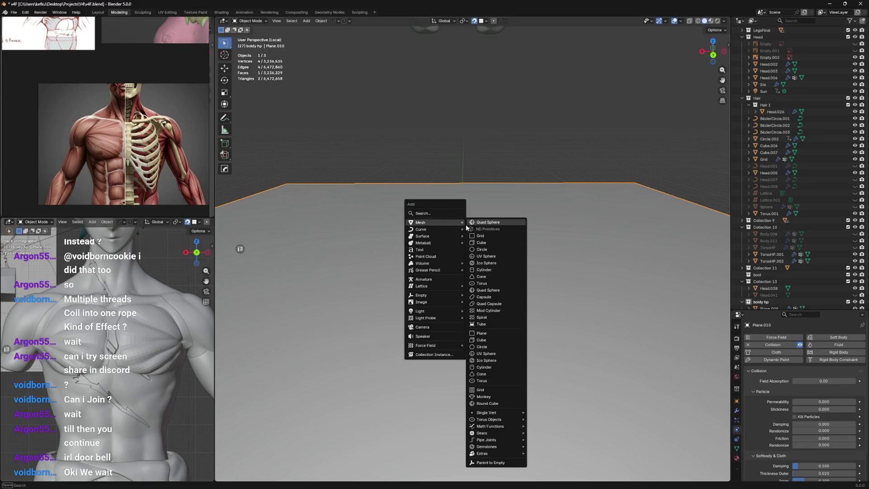
{"action": "mouse_move", "coordinate": [422, 229]}
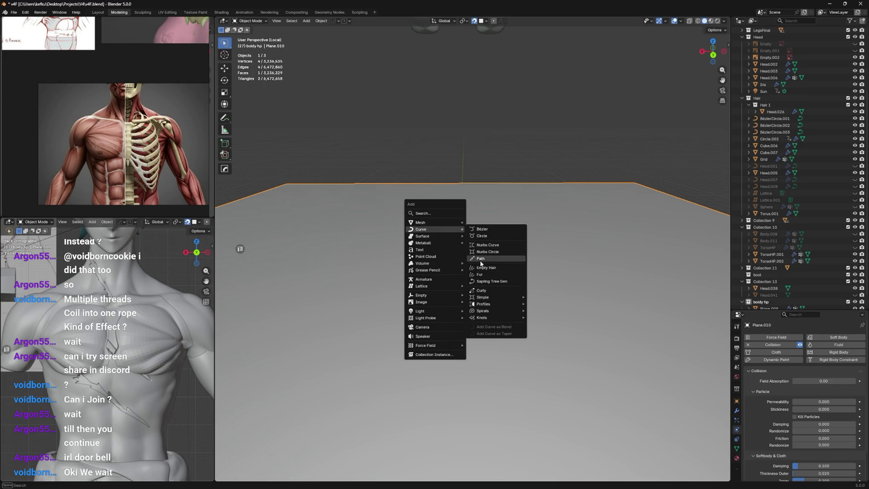
Step: Add a path curve and raise it along Z above the plane, undoing the second move
{"action": "left_click", "coordinate": [483, 260]}
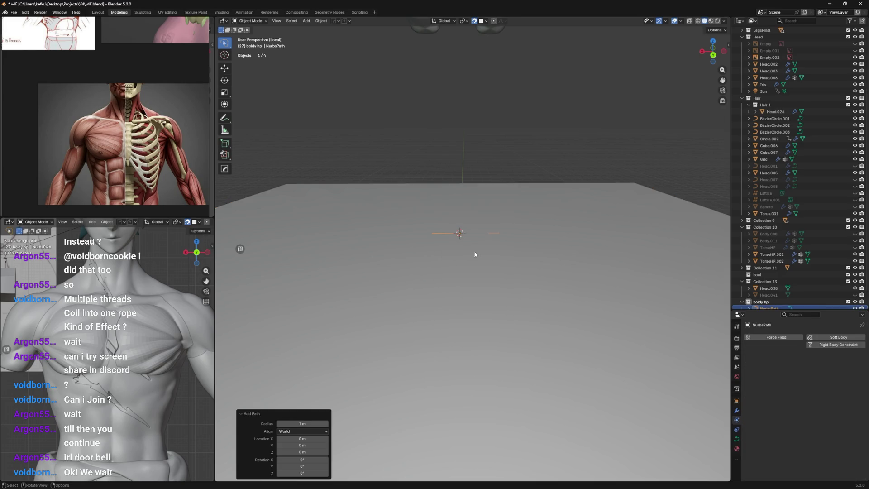
{"action": "middle_click_drag", "start_coordinate": [475, 212], "coordinate": [485, 237]}
{"action": "key", "text": "Tab"}
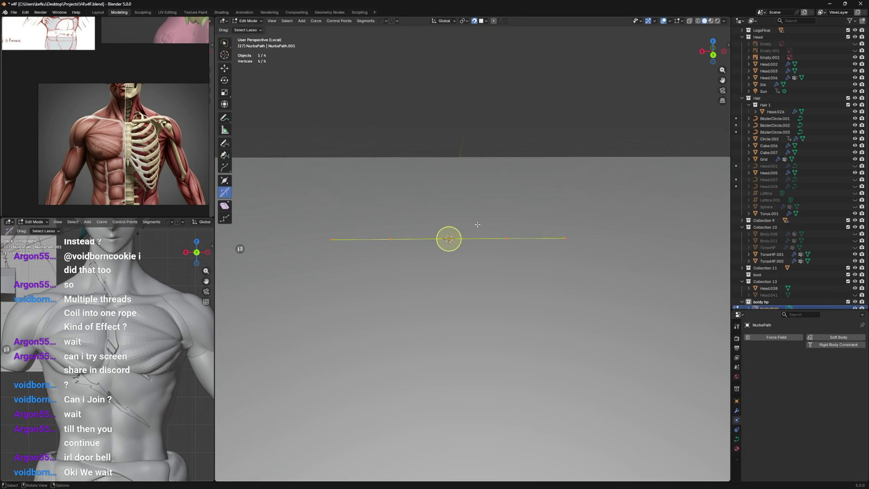
{"action": "key", "text": "g"}
{"action": "key", "text": "z"}
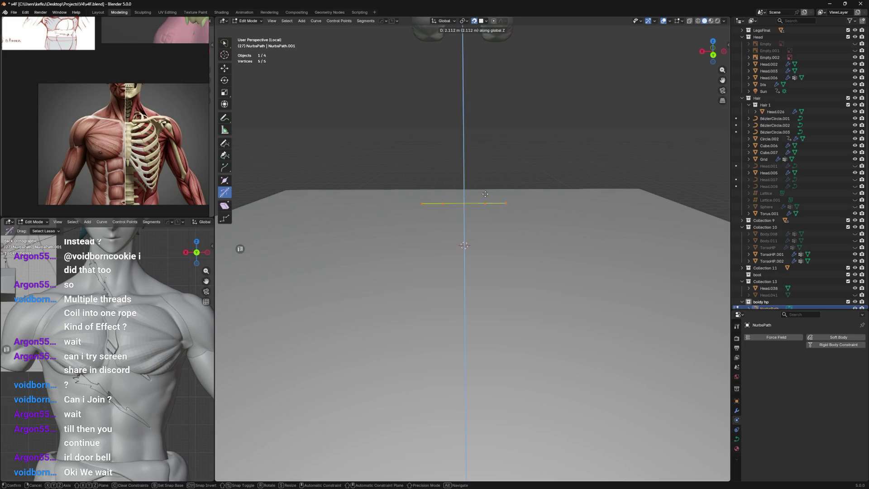
{"action": "left_click", "coordinate": [483, 204]}
{"action": "mouse_move", "coordinate": [483, 204]}
{"action": "middle_mouse_down"}
{"action": "mouse_move", "coordinate": [444, 207]}
{"action": "mouse_move", "coordinate": [474, 178]}
{"action": "mouse_move", "coordinate": [471, 187]}
{"action": "middle_mouse_up"}
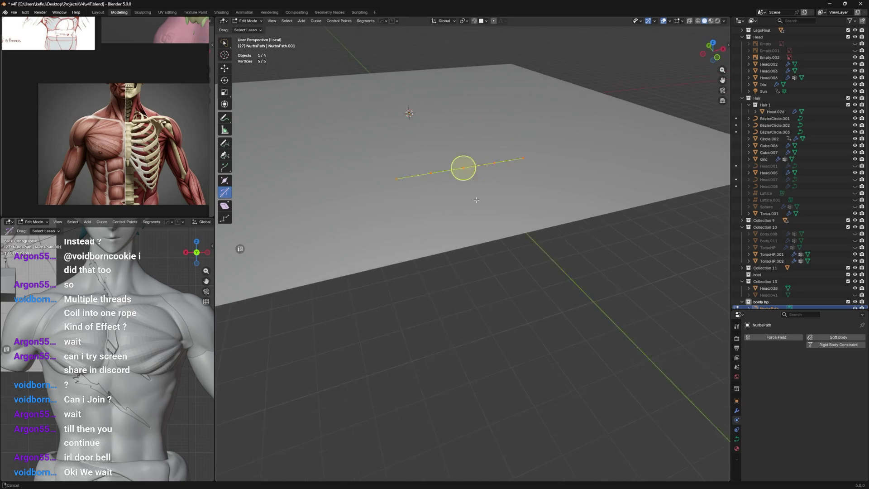
{"action": "key", "text": "g"}
{"action": "key", "text": "z"}
{"action": "left_click", "coordinate": [469, 192]}
{"action": "key", "text": "ctrl+z"}
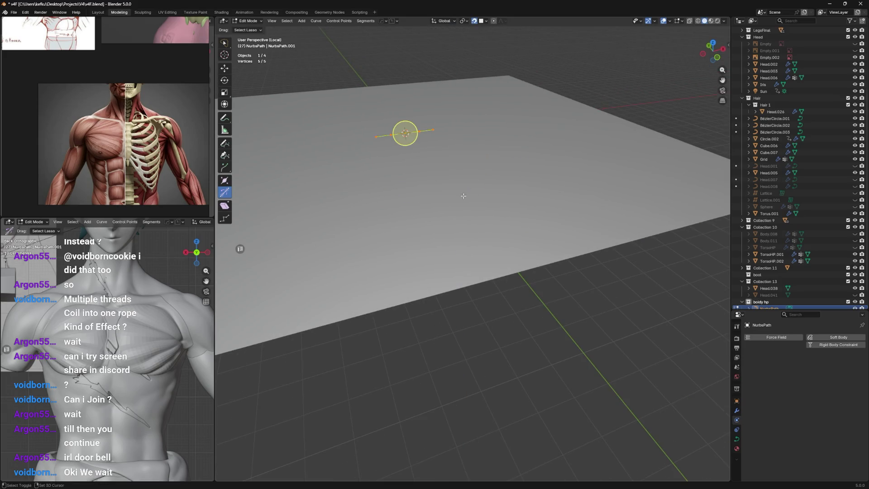
{"action": "mouse_move", "coordinate": [462, 195]}
{"action": "middle_mouse_down"}
{"action": "mouse_move", "coordinate": [546, 184]}
{"action": "mouse_move", "coordinate": [489, 223]}
{"action": "mouse_move", "coordinate": [506, 242]}
{"action": "mouse_move", "coordinate": [520, 215]}
{"action": "middle_mouse_up"}
Step: Subdivide the path via Quick Favorites, undo it, then delete the path object
{"action": "key", "text": "q"}
{"action": "left_click", "coordinate": [513, 233]}
{"action": "key", "text": "shift+r"}
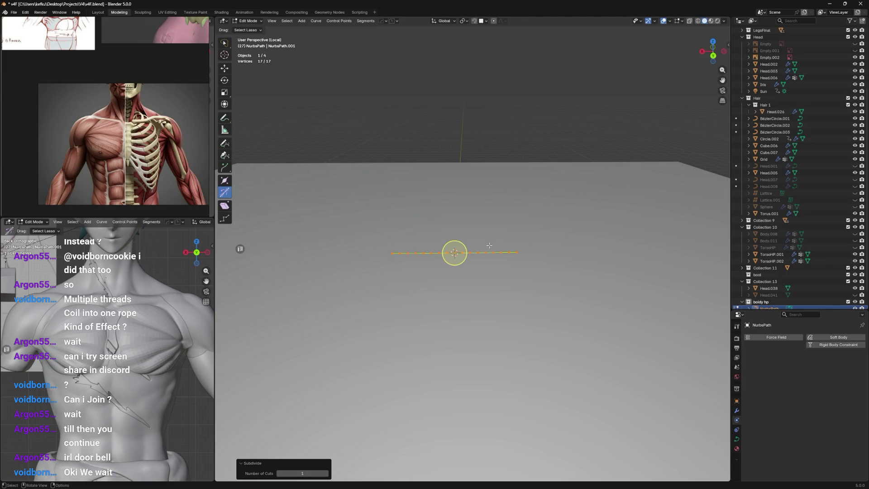
{"action": "key", "text": "ctrl+z"}
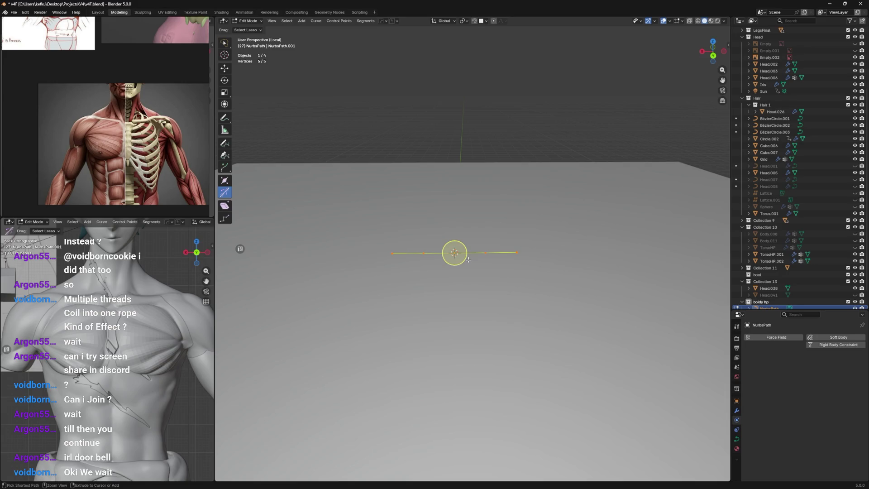
{"action": "key", "text": "Tab"}
{"action": "key", "text": "Delete"}
{"action": "key", "text": "shift+a"}
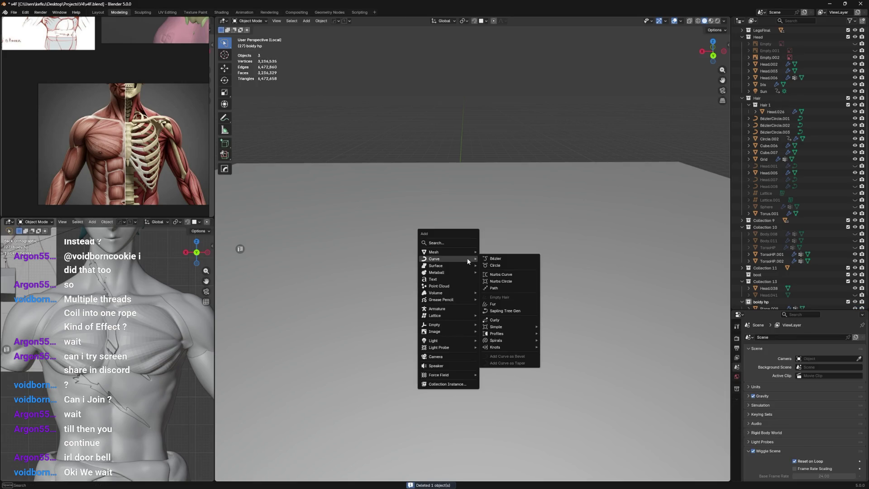
{"action": "mouse_move", "coordinate": [433, 252]}
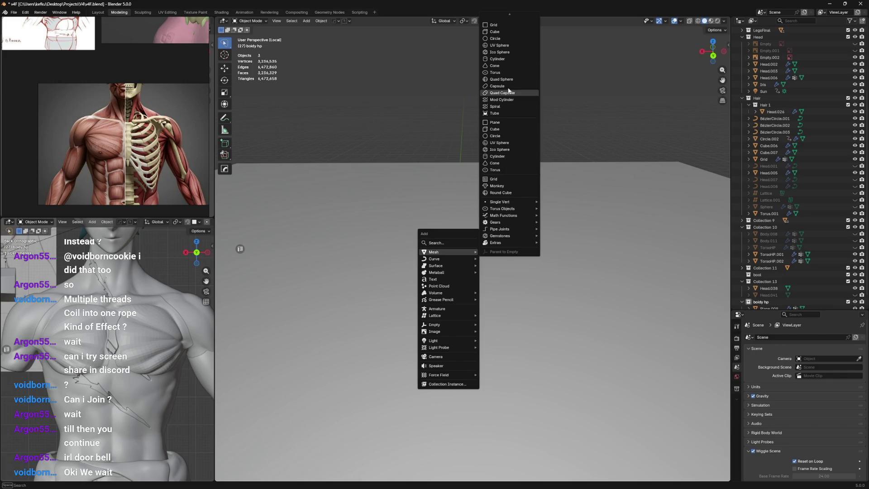
Step: Add a grid object, scale it to about 4.48 m and apply its generated geometry
{"action": "left_click", "coordinate": [497, 26]}
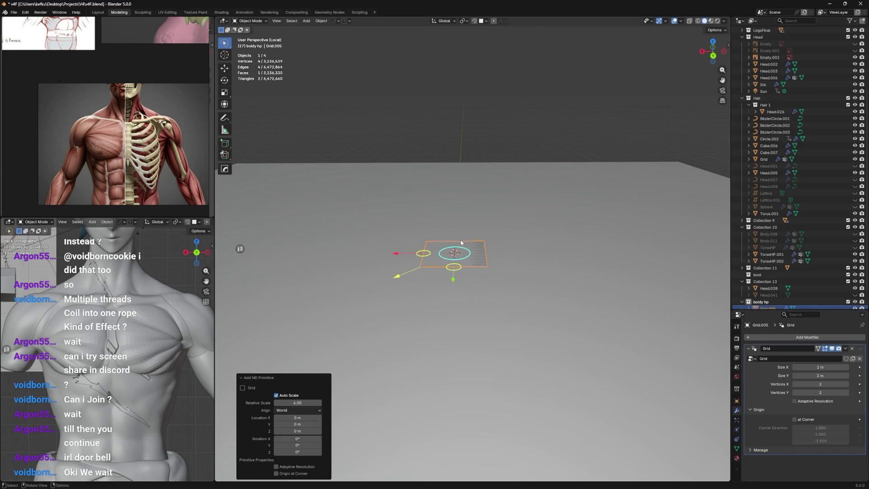
{"action": "scroll", "coordinate": [462, 243], "scroll_direction": "up", "scroll_amount": 1}
{"action": "key", "text": "s"}
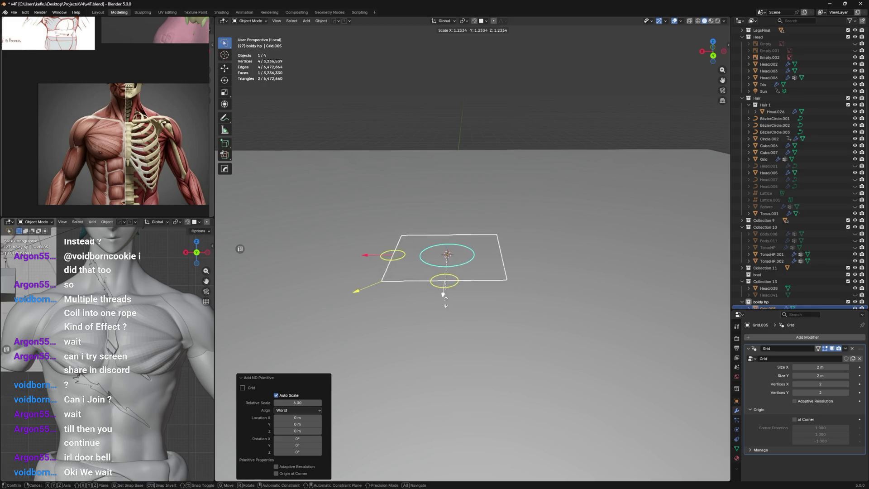
{"action": "left_click", "coordinate": [478, 335]}
{"action": "key", "text": "ctrl+z"}
{"action": "key", "text": "s"}
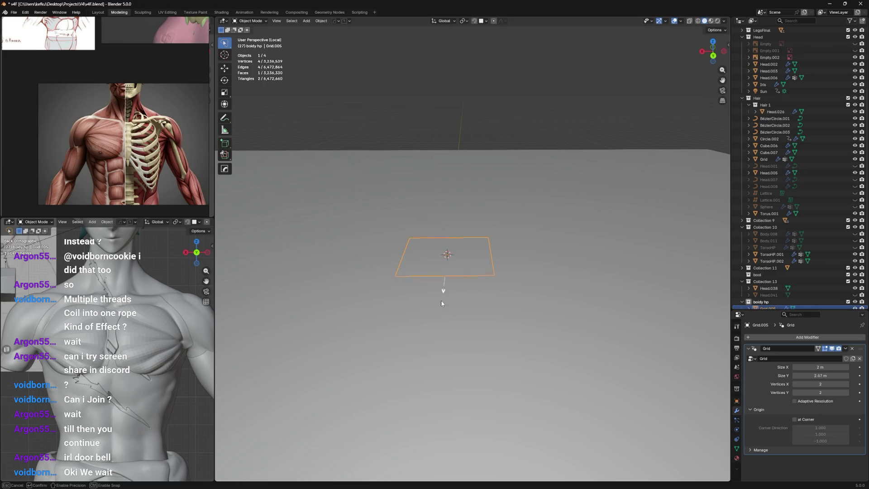
{"action": "key", "text": "Escape"}
{"action": "key", "text": "s"}
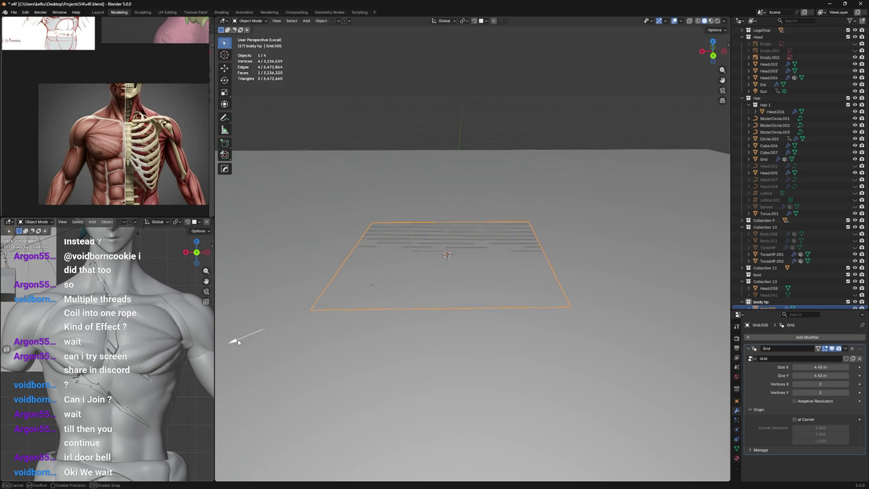
{"action": "left_click", "coordinate": [234, 343]}
{"action": "key", "text": "ctrl+a"}
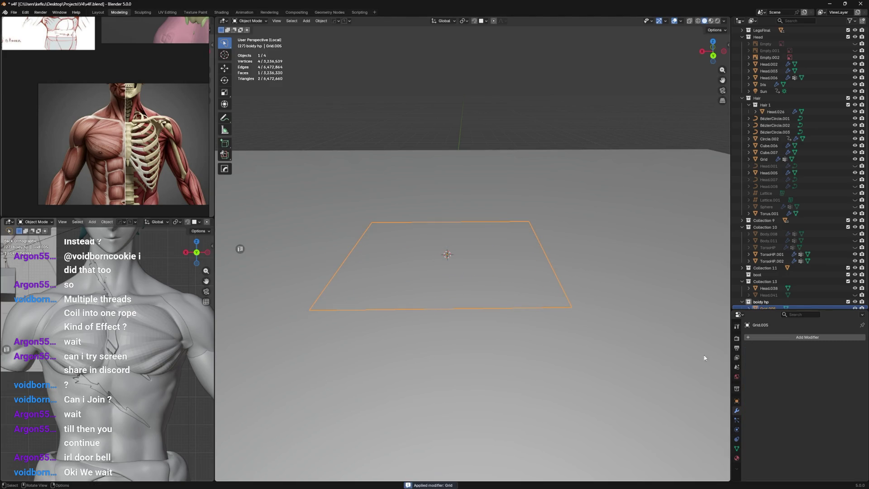
Step: In Edit Mode, subdivide the whole grid plane into four faces via the quick mesh operations
{"action": "key", "text": "Tab"}
{"action": "key", "text": "a"}
{"action": "key", "text": "q"}
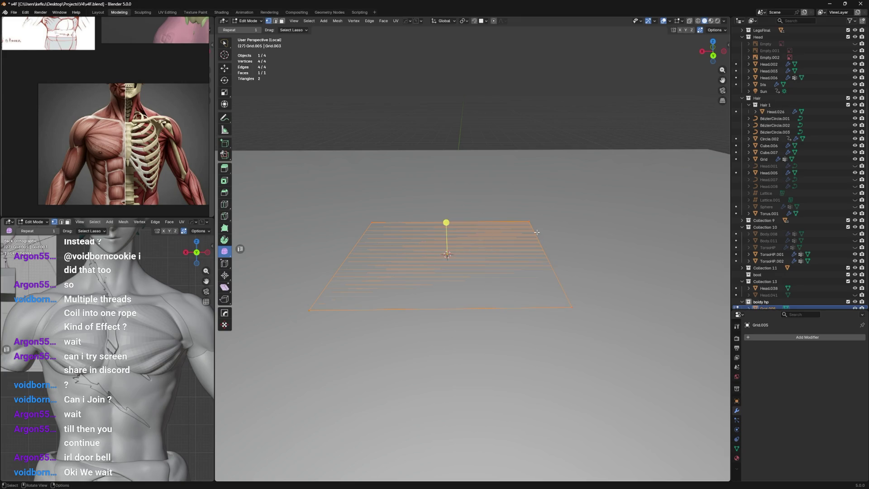
{"action": "key", "text": "Tab"}
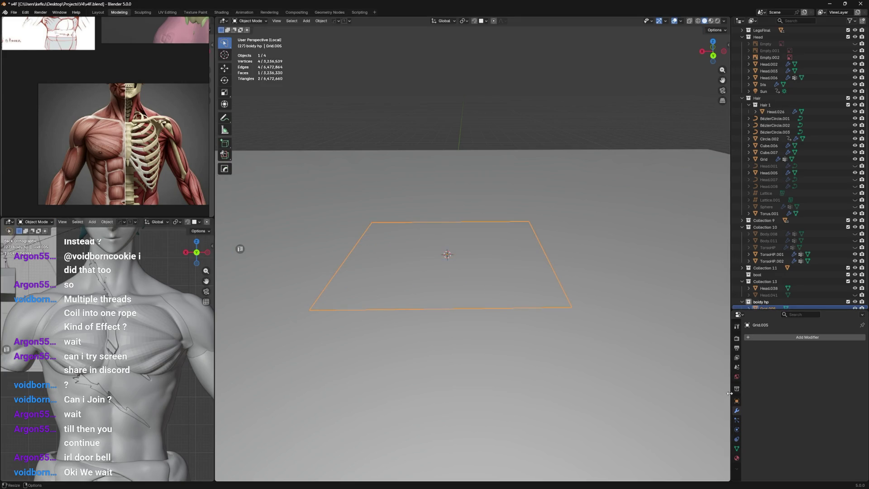
{"action": "key", "text": "Tab"}
{"action": "key", "text": "x"}
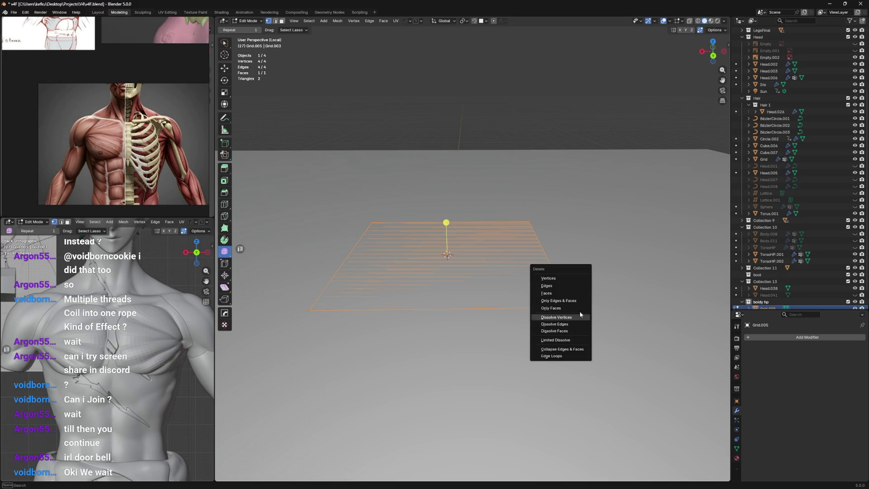
{"action": "middle_click_drag", "start_coordinate": [578, 265], "coordinate": [517, 149]}
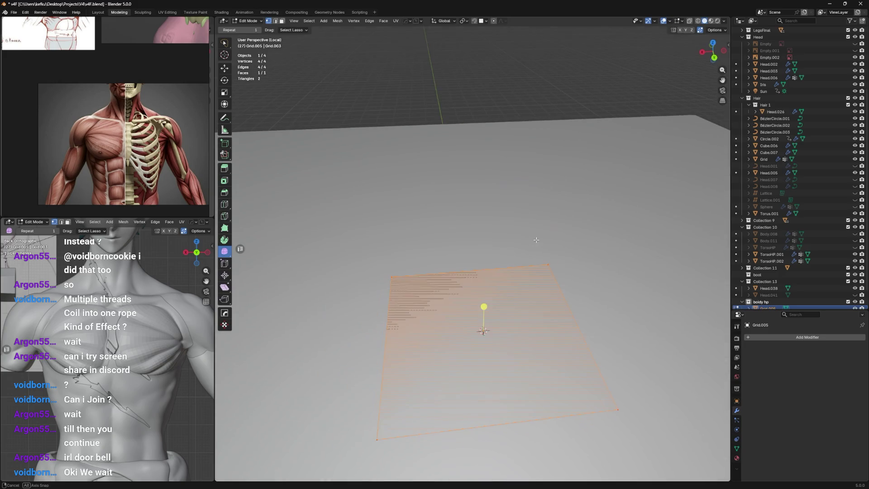
{"action": "key", "text": "q"}
{"action": "right_click", "coordinate": [484, 333]}
{"action": "mouse_move", "coordinate": [468, 334]}
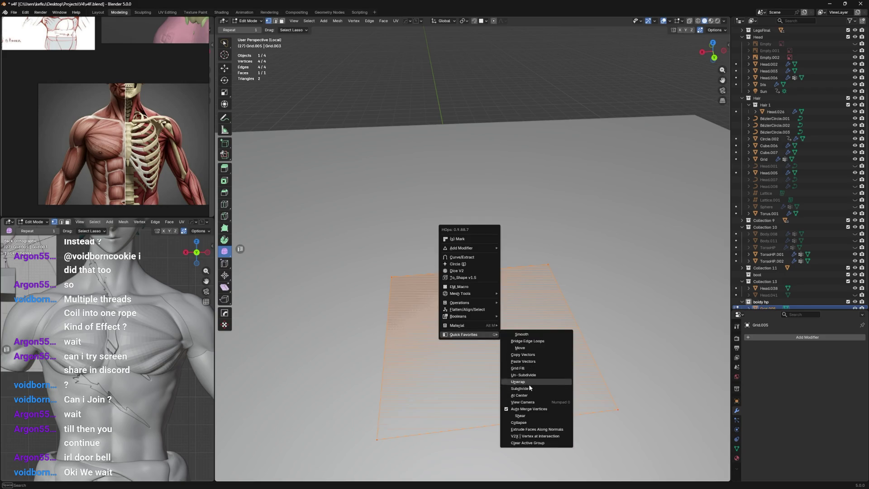
{"action": "left_click", "coordinate": [564, 388]}
Step: Select a top-edge vertex and add a Screw modifier to revolve the plane
{"action": "left_click", "coordinate": [398, 269]}
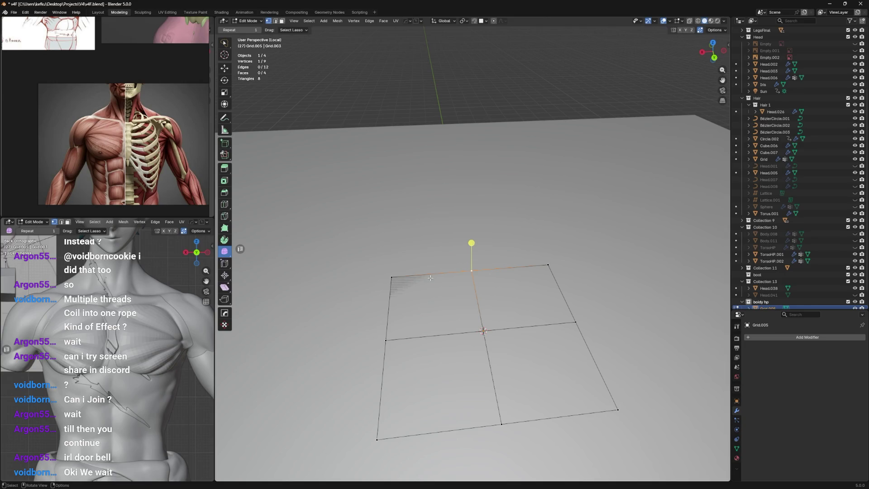
{"action": "left_click", "coordinate": [751, 337]}
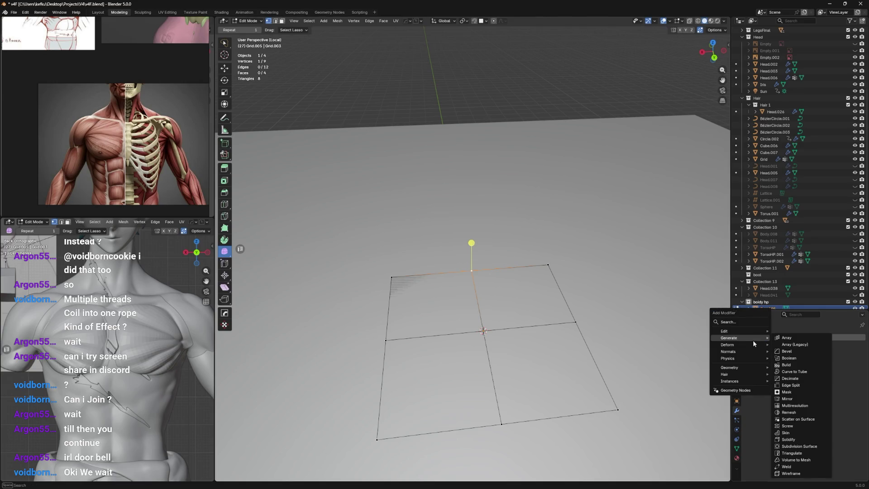
{"action": "left_click", "coordinate": [802, 426]}
{"action": "middle_click_drag", "start_coordinate": [645, 350], "coordinate": [416, 305]}
{"action": "key", "text": "alt+a"}
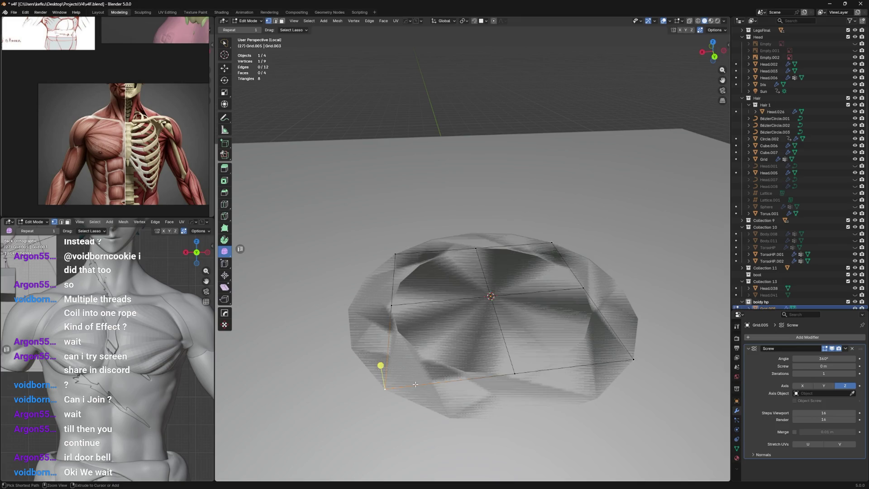
Step: Delete the plane's inner geometry so only its outline remains
{"action": "left_click_drag", "start_coordinate": [504, 305], "coordinate": [418, 381]}
{"action": "key", "text": "x"}
{"action": "left_click", "coordinate": [421, 336]}
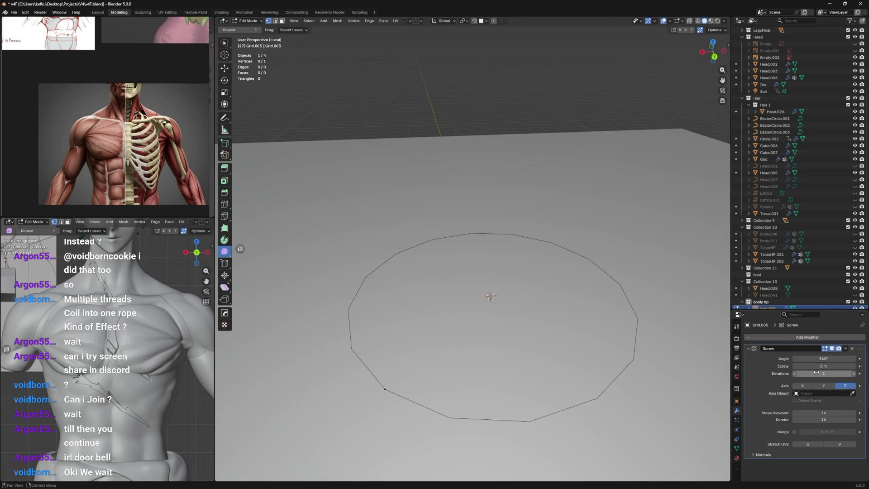
Step: Set the Screw offset to 0.29 m and Iterations to 11, forming an open coil, and return to Object Mode
{"action": "mouse_move", "coordinate": [815, 365]}
{"action": "left_mouse_down"}
{"action": "mouse_move", "coordinate": [838, 366]}
{"action": "mouse_move", "coordinate": [792, 378]}
{"action": "mouse_move", "coordinate": [822, 373]}
{"action": "mouse_move", "coordinate": [801, 366]}
{"action": "mouse_move", "coordinate": [835, 365]}
{"action": "mouse_move", "coordinate": [808, 365]}
{"action": "left_mouse_up"}
{"action": "scroll", "coordinate": [472, 272], "scroll_direction": "down", "scroll_amount": 2}
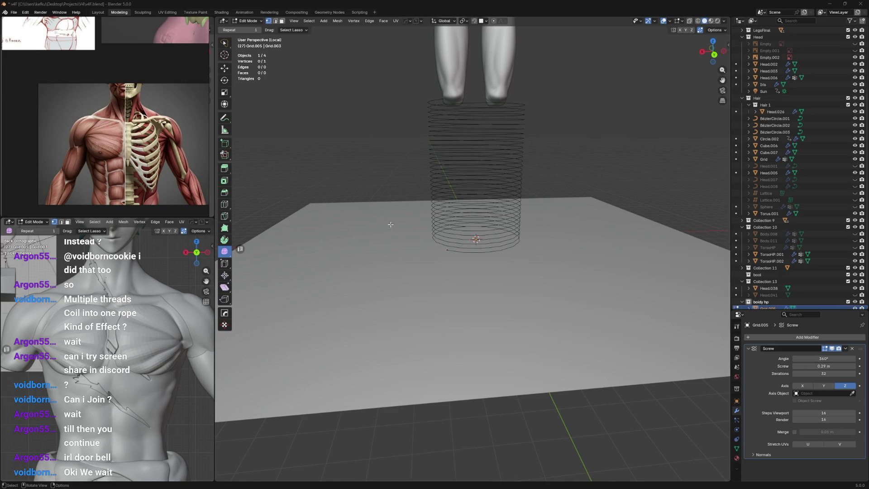
{"action": "middle_click_drag", "start_coordinate": [516, 245], "coordinate": [534, 246]}
{"action": "mouse_move", "coordinate": [823, 373]}
{"action": "left_mouse_down"}
{"action": "mouse_move", "coordinate": [767, 373]}
{"action": "mouse_move", "coordinate": [781, 372]}
{"action": "left_mouse_up"}
{"action": "scroll", "coordinate": [509, 214], "scroll_direction": "up", "scroll_amount": 3}
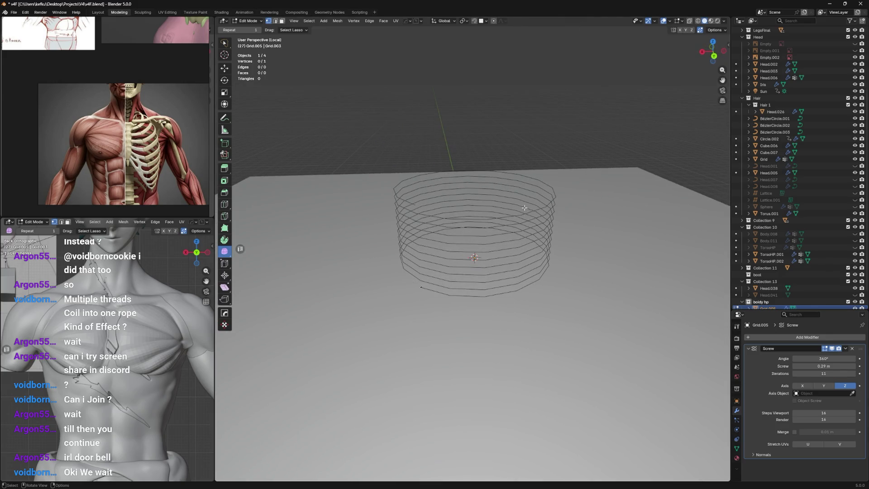
{"action": "key", "text": "Tab"}
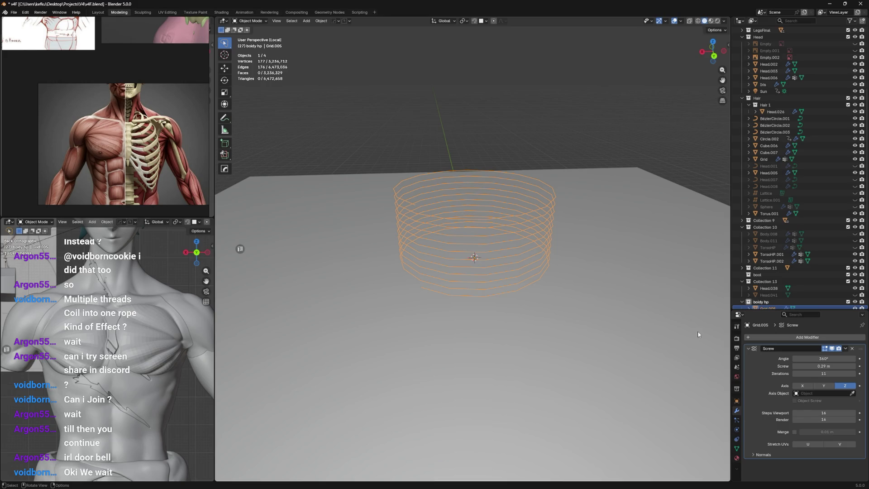
Step: Try a Skin modifier tube on the coil, then remove it again
{"action": "left_click", "coordinate": [749, 348]}
{"action": "mouse_move", "coordinate": [563, 249]}
{"action": "middle_mouse_down"}
{"action": "mouse_move", "coordinate": [556, 247]}
{"action": "mouse_move", "coordinate": [561, 257]}
{"action": "middle_mouse_up"}
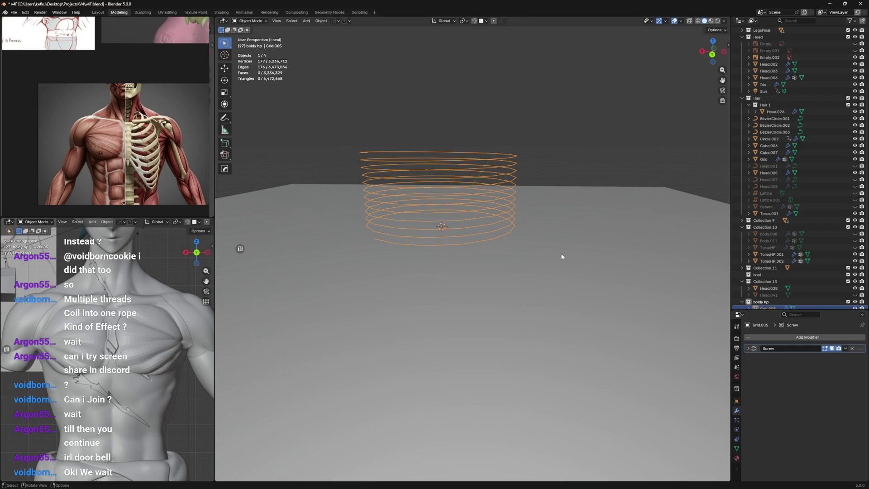
{"action": "left_click", "coordinate": [764, 336]}
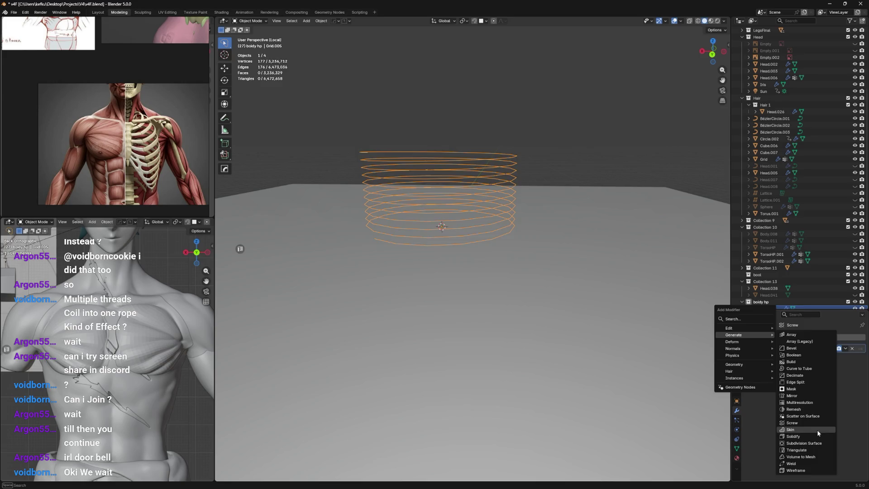
{"action": "left_click", "coordinate": [817, 430]}
{"action": "middle_click_drag", "start_coordinate": [703, 372], "coordinate": [625, 339]}
{"action": "scroll", "coordinate": [632, 343], "scroll_direction": "up", "scroll_amount": 5}
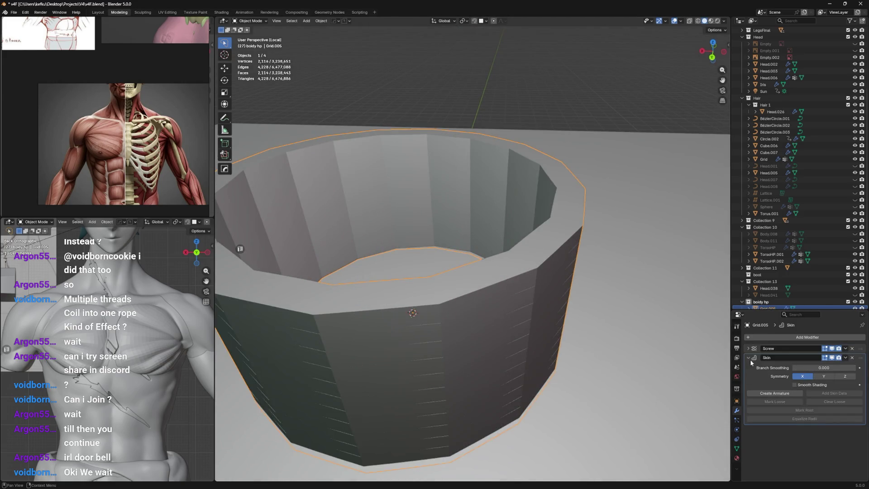
{"action": "left_click", "coordinate": [853, 358]}
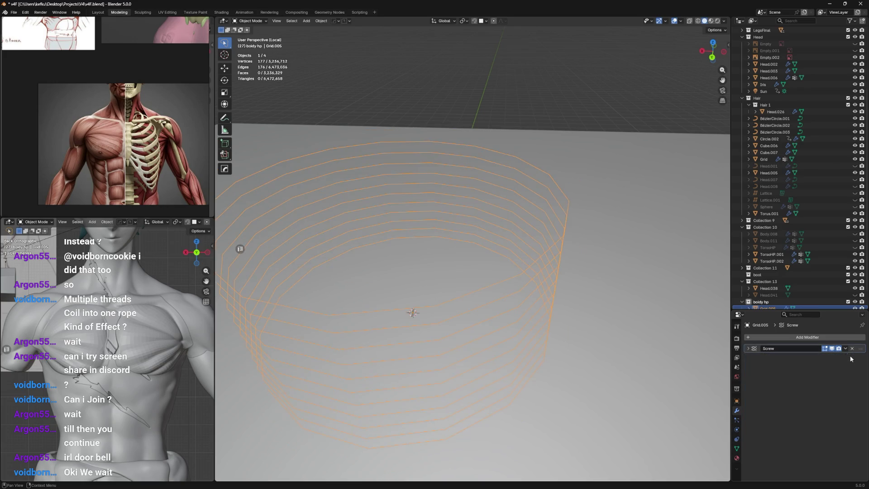
Step: Re-expand the Screw settings and switch to the coil's Physics properties
{"action": "left_click", "coordinate": [824, 336]}
{"action": "key", "text": "KP_Decimal"}
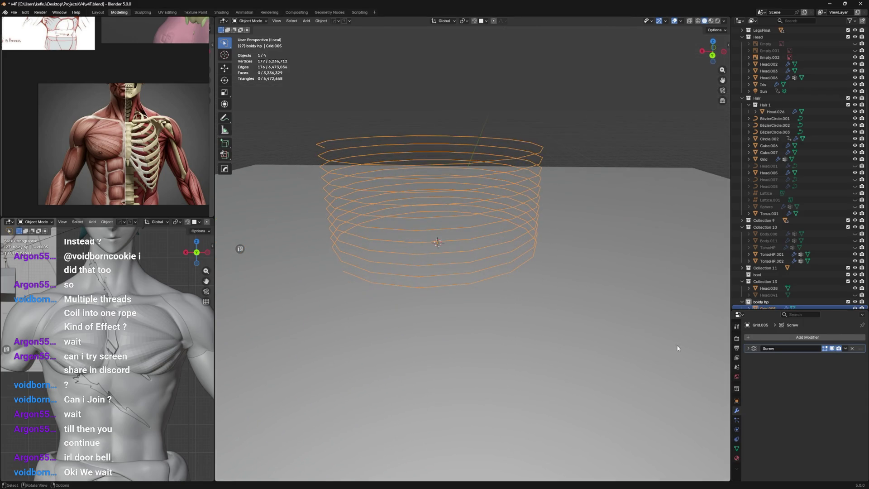
{"action": "left_click", "coordinate": [757, 349]}
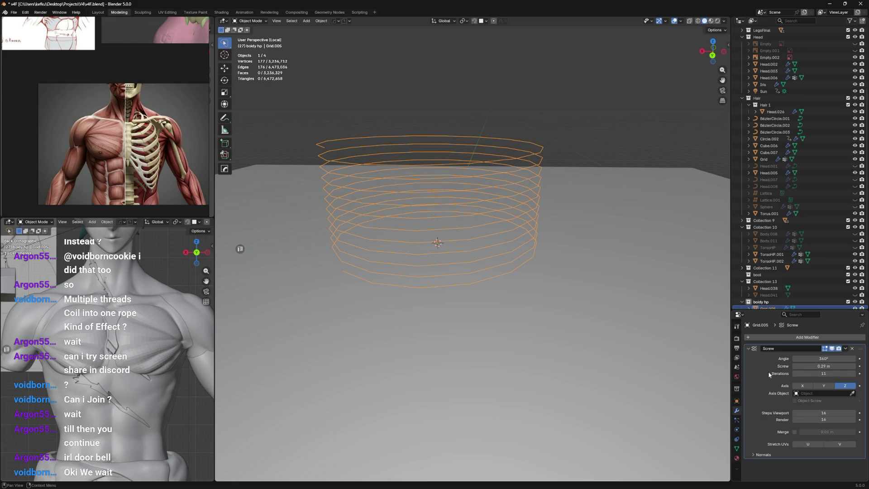
{"action": "left_click", "coordinate": [737, 429]}
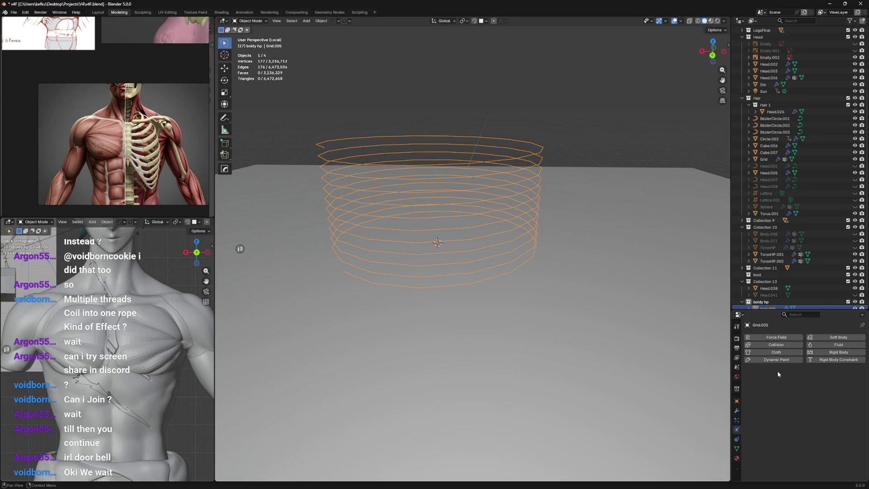
{"action": "scroll", "coordinate": [472, 208], "scroll_direction": "down", "scroll_amount": 2}
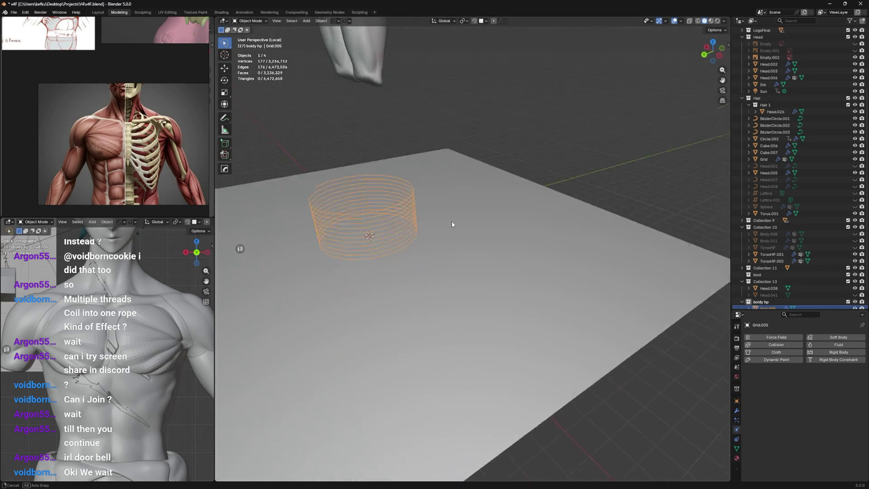
Step: Enable Soft Body physics on the coil, then undo it
{"action": "mouse_move", "coordinate": [471, 208]}
{"action": "middle_mouse_down"}
{"action": "mouse_move", "coordinate": [455, 207]}
{"action": "mouse_move", "coordinate": [457, 183]}
{"action": "mouse_move", "coordinate": [455, 195]}
{"action": "middle_mouse_up"}
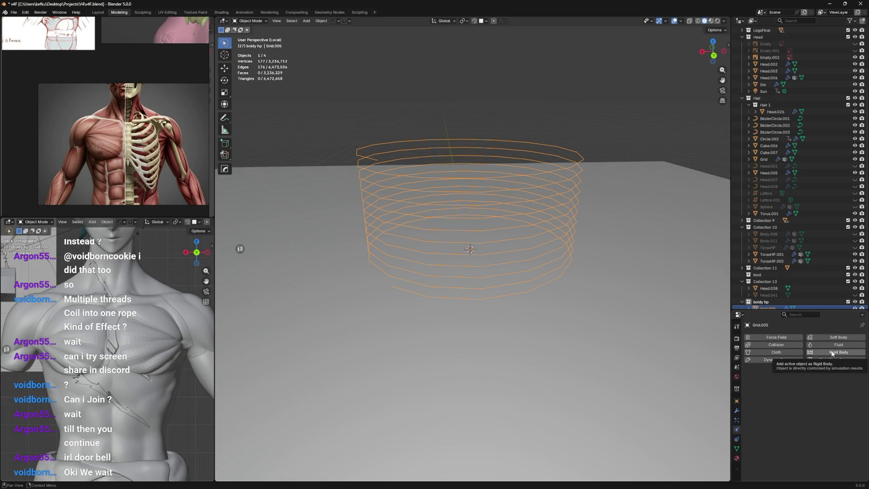
{"action": "left_click", "coordinate": [837, 337]}
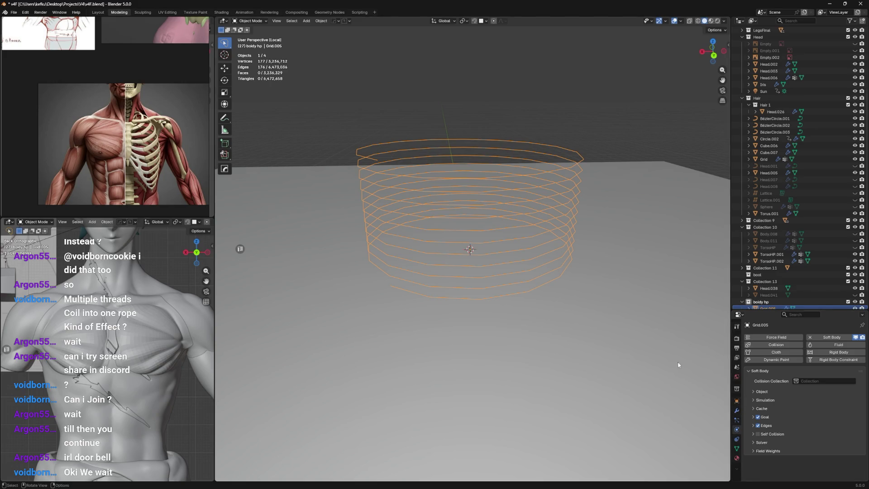
{"action": "key", "text": "ctrl+z"}
Step: Delete the coil test object from the scene
{"action": "key", "text": "shift+a"}
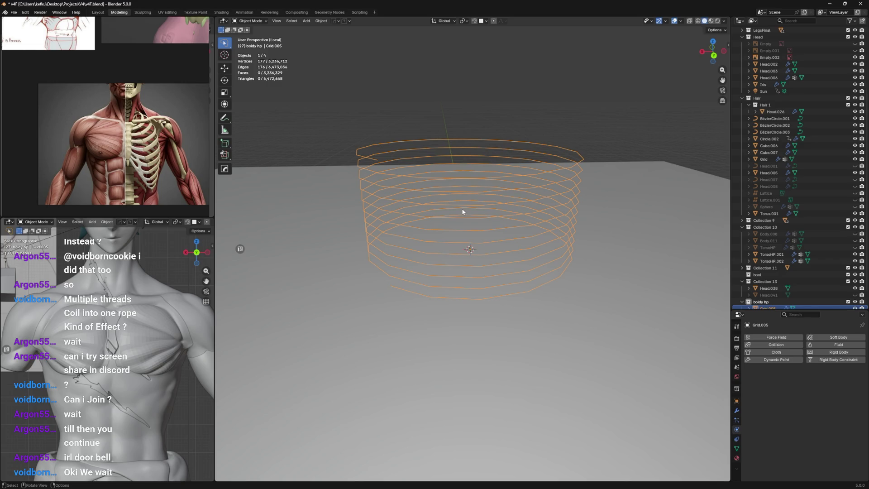
{"action": "key", "text": "x"}
{"action": "left_click", "coordinate": [471, 171]}
{"action": "left_click", "coordinate": [469, 179]}
Step: Select the chest overlay mesh, enter Edit Mode and save the file
{"action": "key", "text": "Delete"}
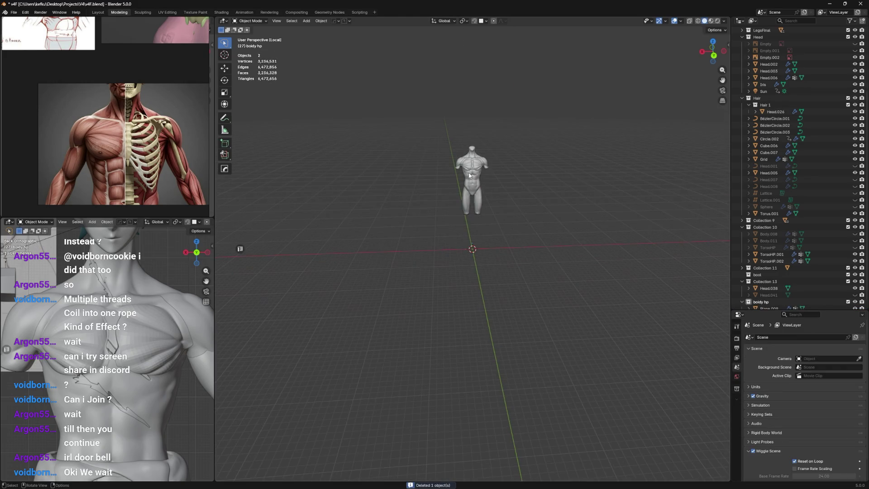
{"action": "middle_click_drag", "start_coordinate": [453, 213], "coordinate": [466, 293]}
{"action": "scroll", "coordinate": [467, 225], "scroll_direction": "up", "scroll_amount": 5}
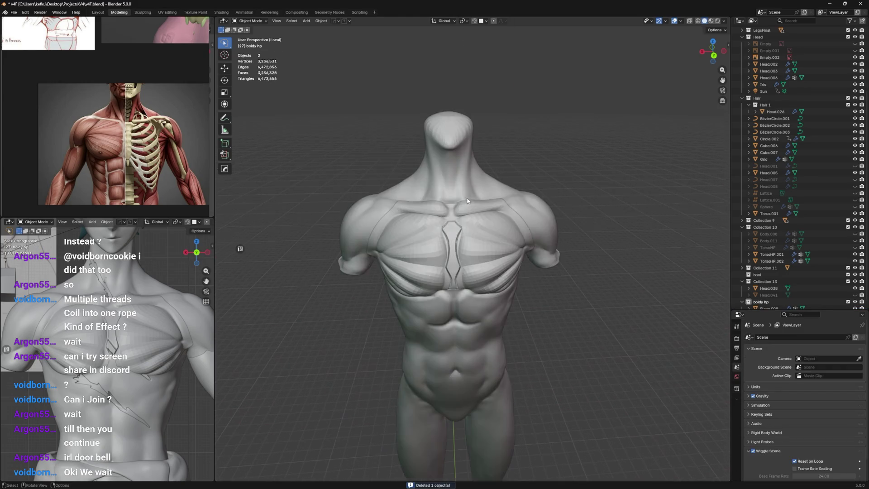
{"action": "middle_click_drag", "start_coordinate": [468, 206], "coordinate": [465, 212]}
{"action": "left_click", "coordinate": [465, 212]}
{"action": "scroll", "coordinate": [466, 211], "scroll_direction": "down", "scroll_amount": 1}
{"action": "scroll", "coordinate": [465, 231], "scroll_direction": "up", "scroll_amount": 6}
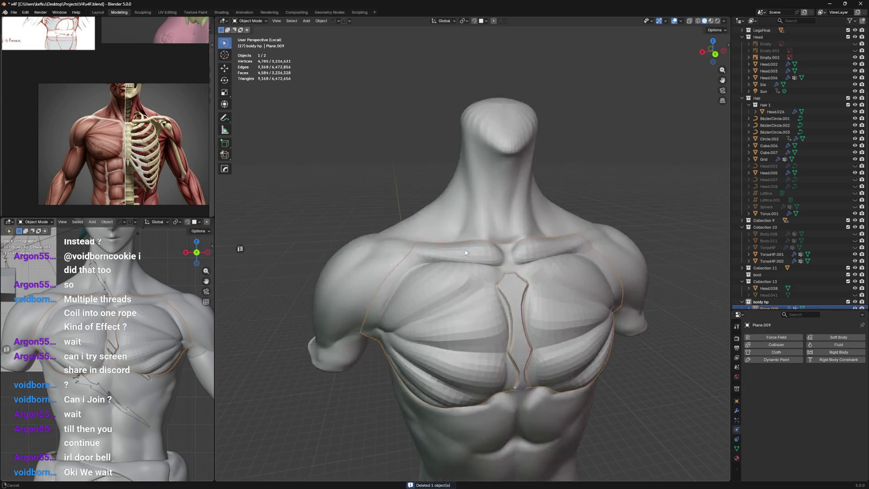
{"action": "scroll", "coordinate": [465, 250], "scroll_direction": "up", "scroll_amount": 3}
{"action": "scroll", "coordinate": [469, 237], "scroll_direction": "up", "scroll_amount": 2}
{"action": "key", "text": "Tab"}
{"action": "scroll", "coordinate": [470, 221], "scroll_direction": "up", "scroll_amount": 3}
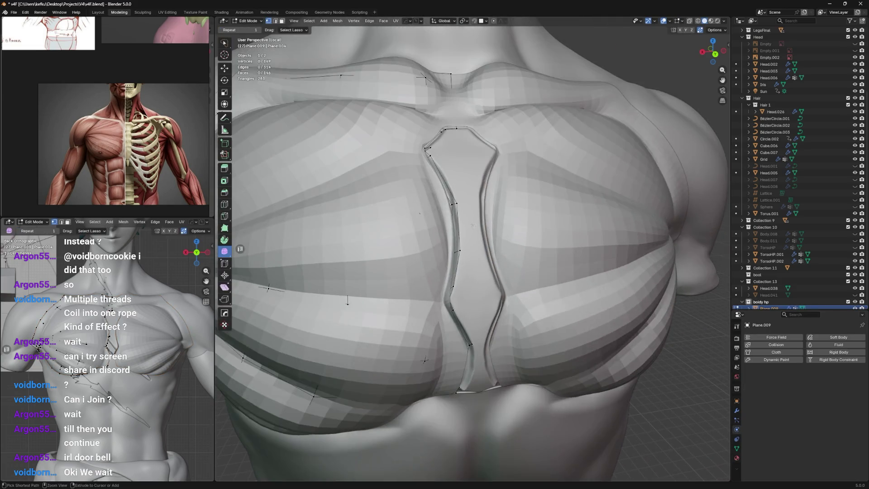
{"action": "key", "text": "ctrl+s"}
Step: Vertex-slide a sternum-seam vertex into a better position, then return to Object Mode
{"action": "middle_click_drag", "start_coordinate": [462, 239], "coordinate": [459, 221]}
{"action": "left_click", "coordinate": [461, 225]}
{"action": "key", "text": "shift+v"}
{"action": "left_click", "coordinate": [460, 231]}
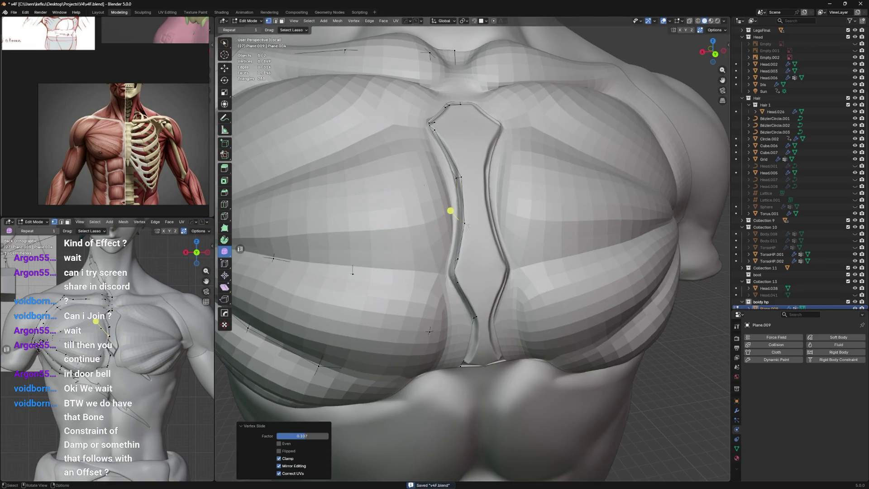
{"action": "middle_click_drag", "start_coordinate": [450, 210], "coordinate": [495, 211]}
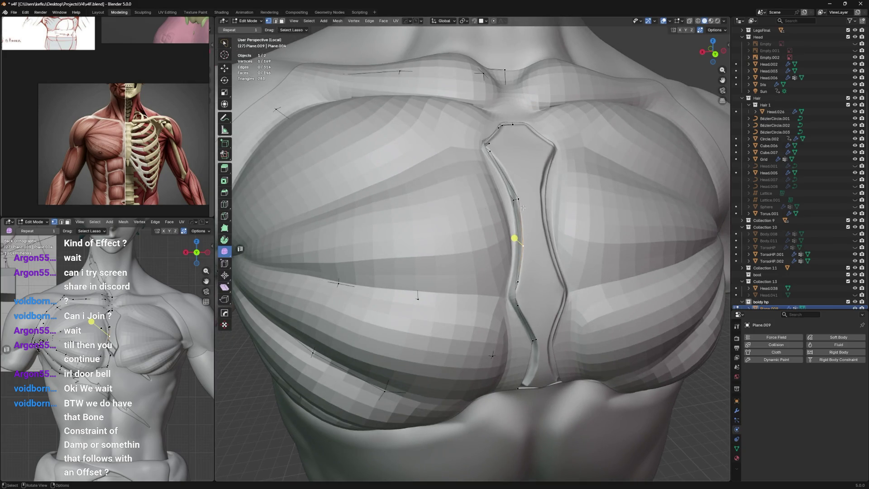
{"action": "key", "text": "shift+v"}
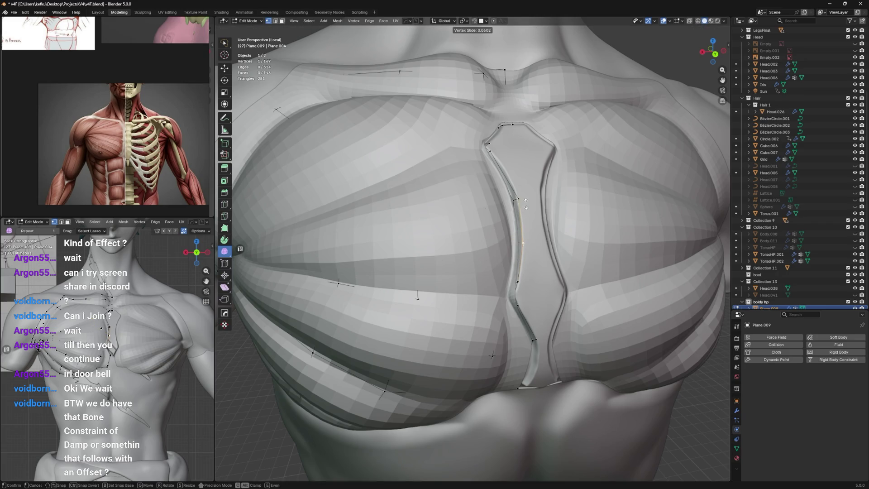
{"action": "left_click", "coordinate": [529, 196]}
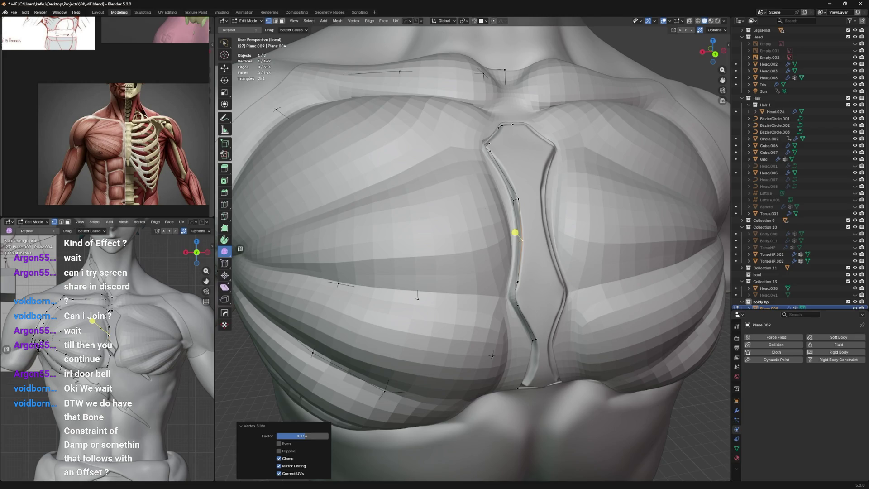
{"action": "scroll", "coordinate": [515, 232], "scroll_direction": "down", "scroll_amount": 10}
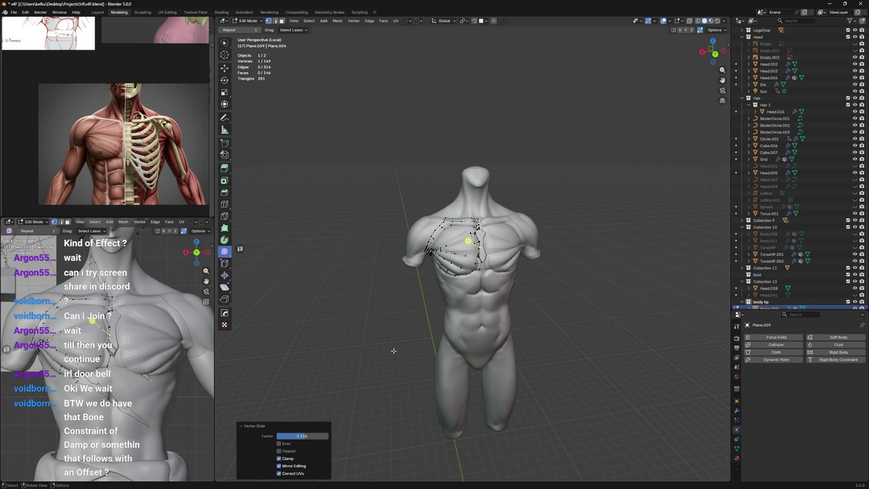
{"action": "middle_click_drag", "start_coordinate": [510, 326], "coordinate": [510, 197], "text": "shift"}
{"action": "key", "text": "Tab"}
{"action": "scroll", "coordinate": [497, 279], "scroll_direction": "up", "scroll_amount": 3}
Step: Add an armature to the scene and switch it into Pose Mode
{"action": "key", "text": "shift+a"}
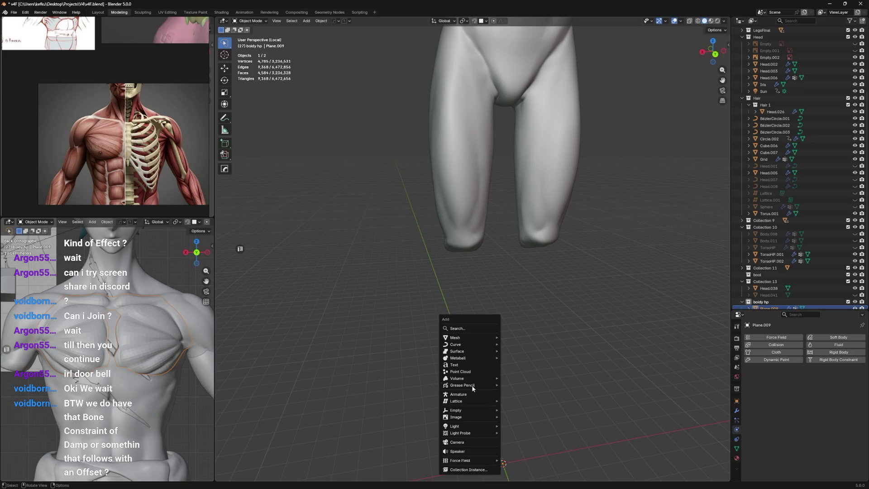
{"action": "left_click", "coordinate": [480, 395]}
{"action": "middle_click_drag", "start_coordinate": [480, 395], "coordinate": [508, 273]}
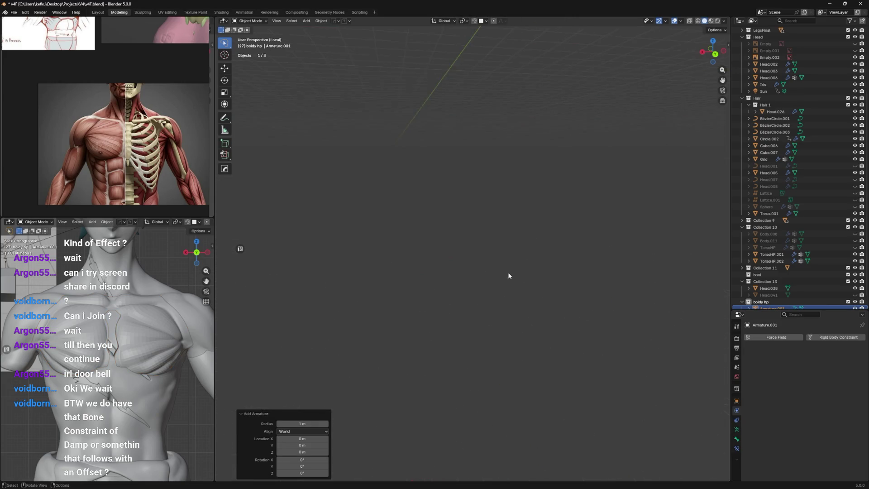
{"action": "middle_click_drag", "start_coordinate": [505, 327], "coordinate": [502, 287]}
{"action": "key", "text": "ctrl+Tab"}
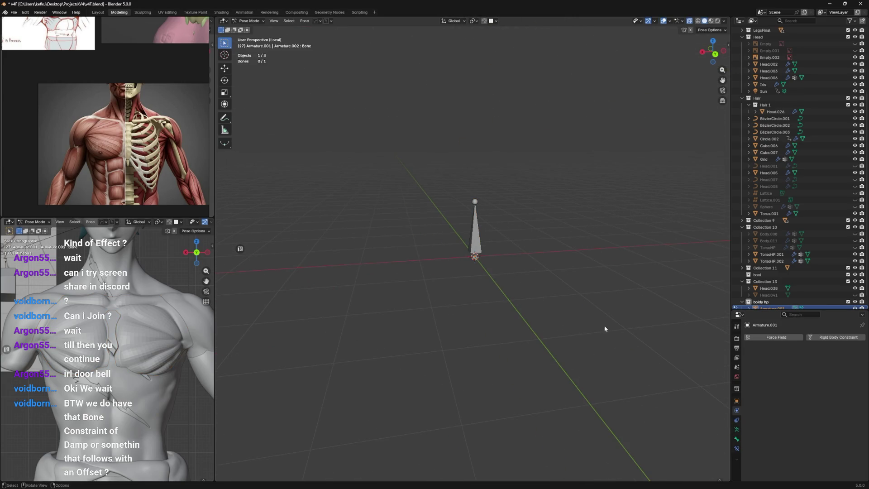
Step: Browse the Add Bone Constraint list, leave Pose Mode and delete the test armature
{"action": "left_click", "coordinate": [737, 430]}
{"action": "left_click", "coordinate": [737, 448]}
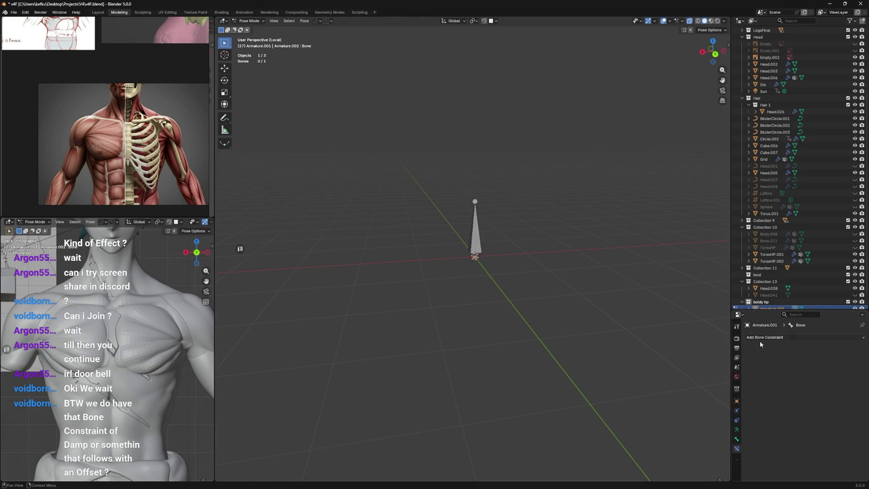
{"action": "left_click", "coordinate": [762, 337]}
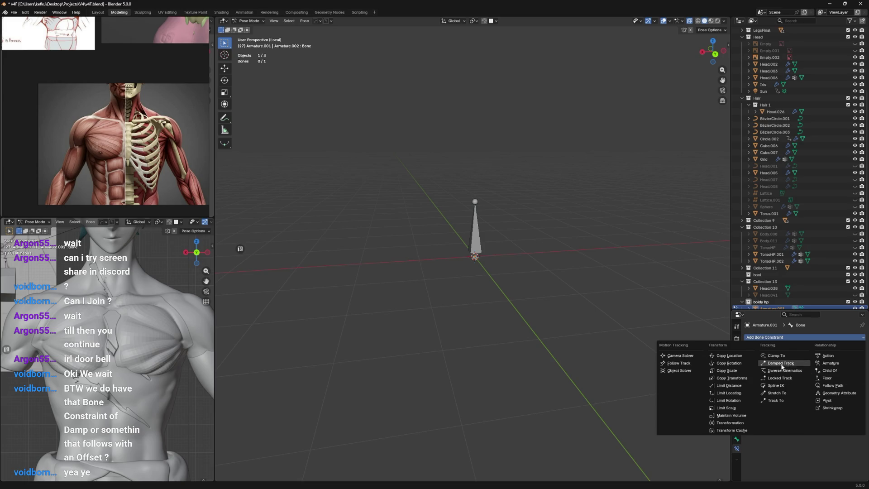
{"action": "key", "text": "ctrl+Tab"}
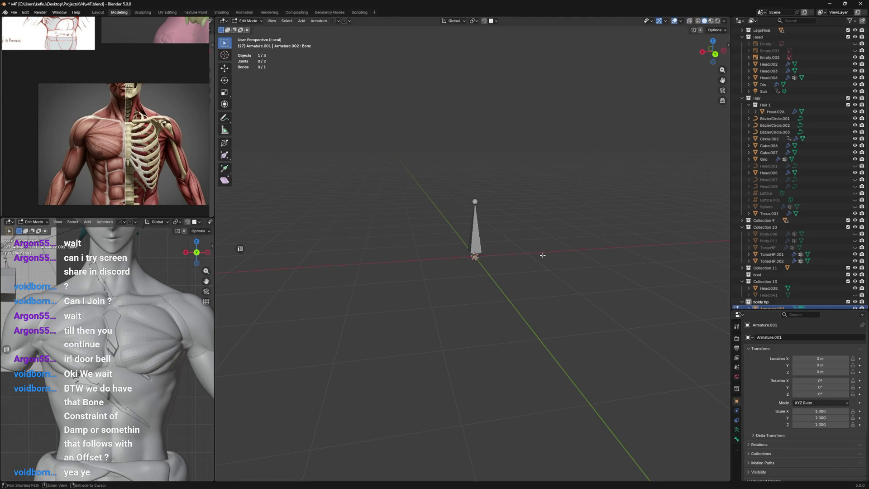
{"action": "key", "text": "x"}
{"action": "left_click", "coordinate": [473, 242]}
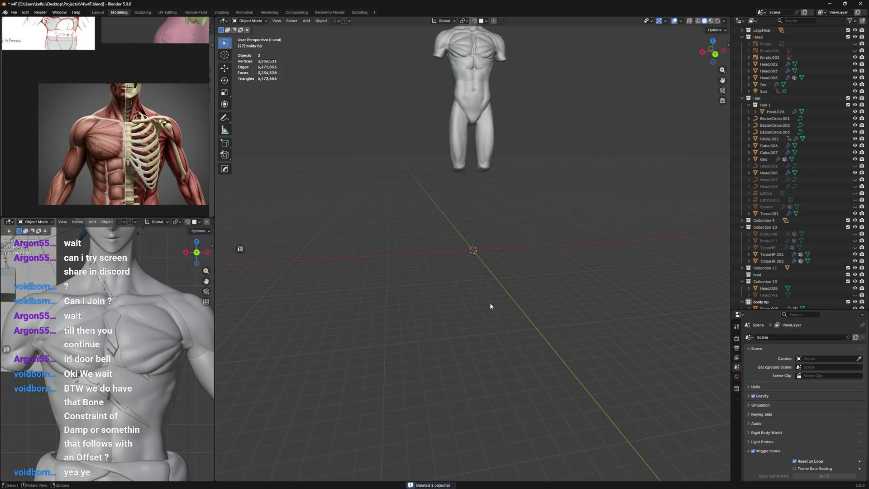
Step: Select the pectoral overlay mesh (Plane.009), save, and enter Edit Mode
{"action": "middle_click_drag", "start_coordinate": [482, 216], "coordinate": [509, 328], "text": "shift"}
{"action": "scroll", "coordinate": [509, 328], "scroll_direction": "up", "scroll_amount": 3}
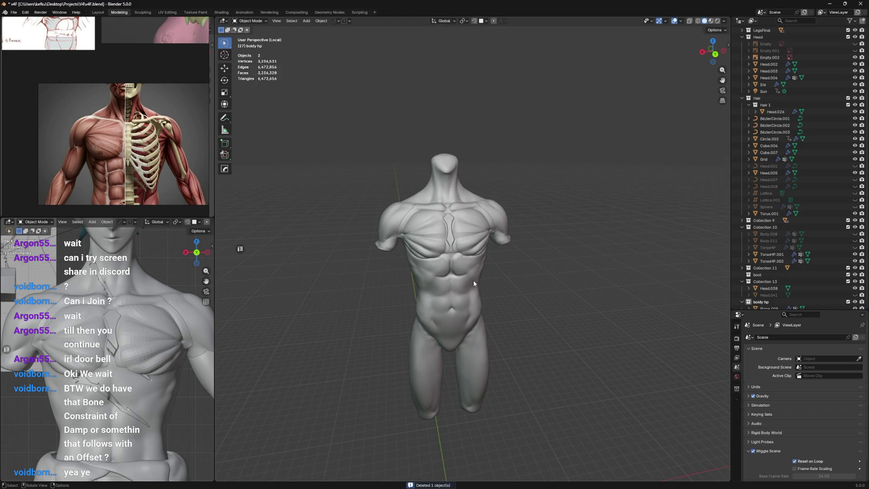
{"action": "scroll", "coordinate": [473, 280], "scroll_direction": "up", "scroll_amount": 1}
{"action": "middle_click_drag", "start_coordinate": [508, 262], "coordinate": [483, 252]}
{"action": "scroll", "coordinate": [484, 252], "scroll_direction": "up", "scroll_amount": 2}
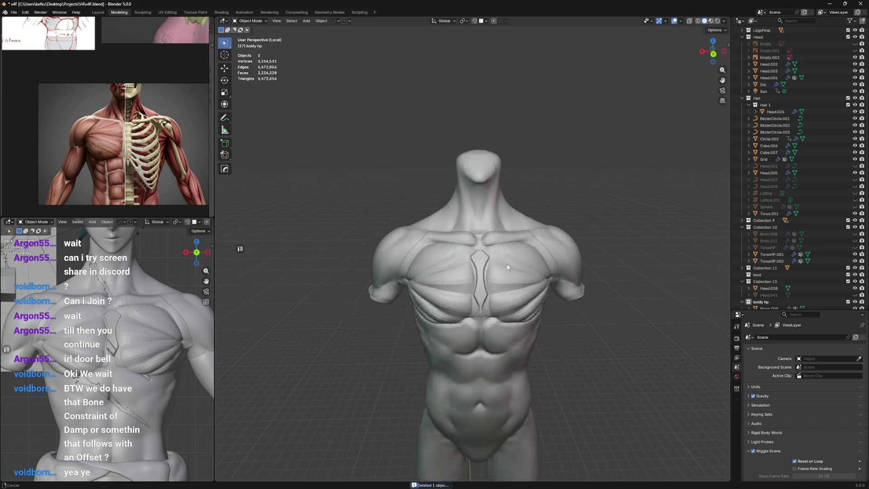
{"action": "scroll", "coordinate": [512, 241], "scroll_direction": "up", "scroll_amount": 2}
{"action": "scroll", "coordinate": [513, 241], "scroll_direction": "up", "scroll_amount": 1}
{"action": "left_click", "coordinate": [436, 261]}
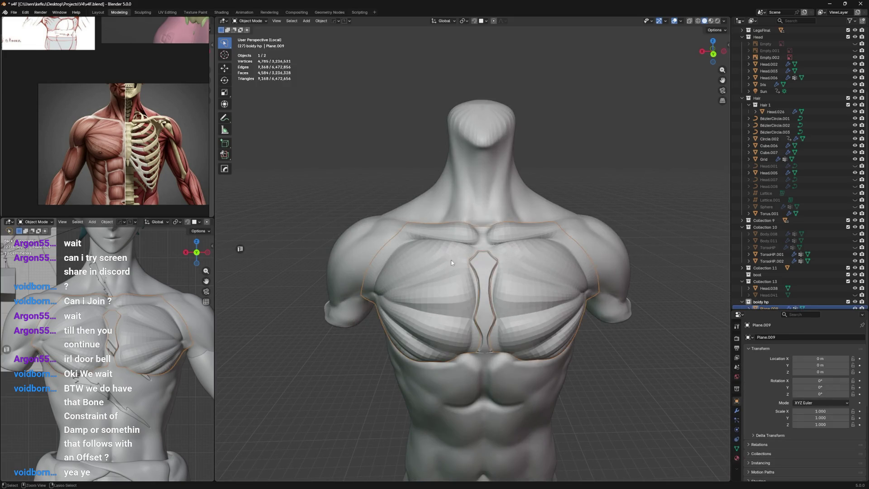
{"action": "scroll", "coordinate": [453, 257], "scroll_direction": "up", "scroll_amount": 4}
{"action": "key", "text": "ctrl+s"}
{"action": "key", "text": "Tab"}
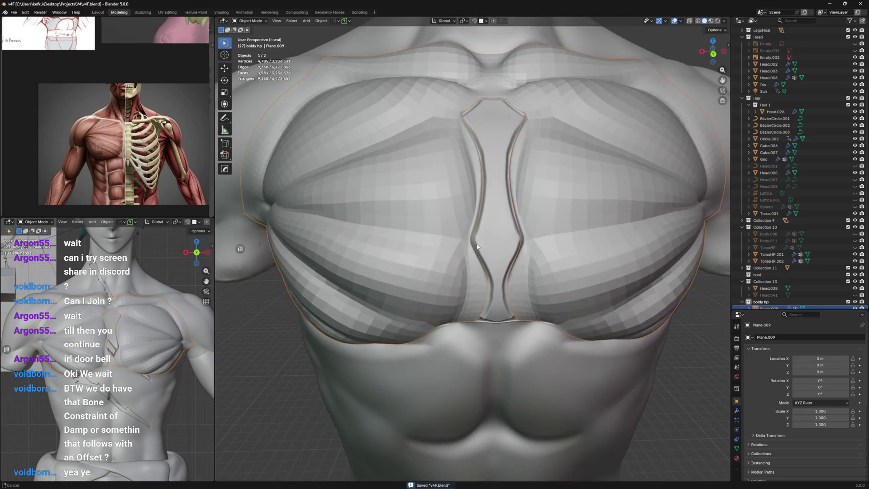
{"action": "scroll", "coordinate": [462, 274], "scroll_direction": "up", "scroll_amount": 2}
{"action": "scroll", "coordinate": [478, 265], "scroll_direction": "up", "scroll_amount": 3}
{"action": "scroll", "coordinate": [477, 265], "scroll_direction": "down", "scroll_amount": 4}
{"action": "scroll", "coordinate": [462, 286], "scroll_direction": "down", "scroll_amount": 3}
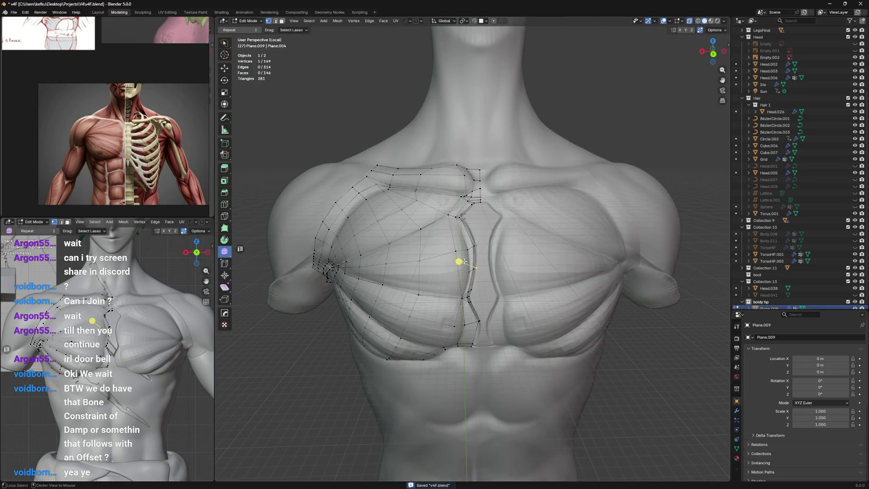
{"action": "scroll", "coordinate": [462, 261], "scroll_direction": "down", "scroll_amount": 1}
Step: Edge-slide another central chest vertex into place, save the file and switch to Discord
{"action": "left_click", "coordinate": [483, 296], "text": "shift"}
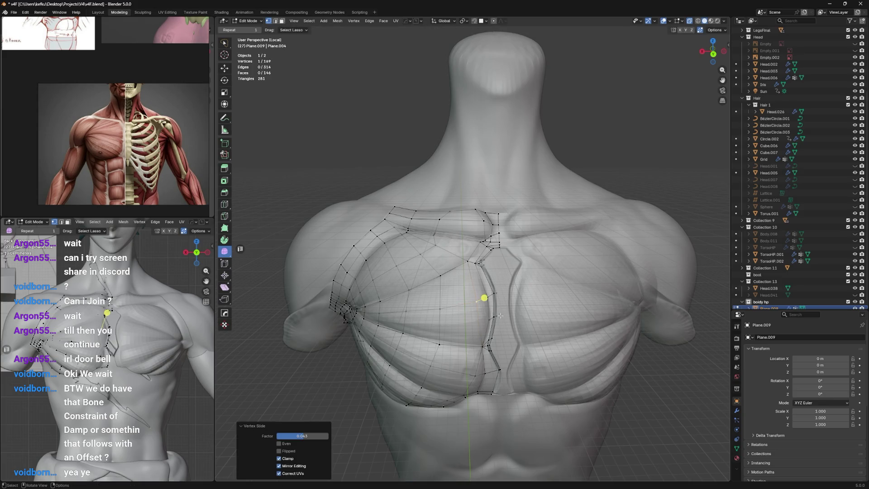
{"action": "key", "text": "g"}
{"action": "key", "text": "g"}
{"action": "left_click", "coordinate": [499, 314]}
{"action": "key", "text": "g"}
{"action": "key", "text": "g"}
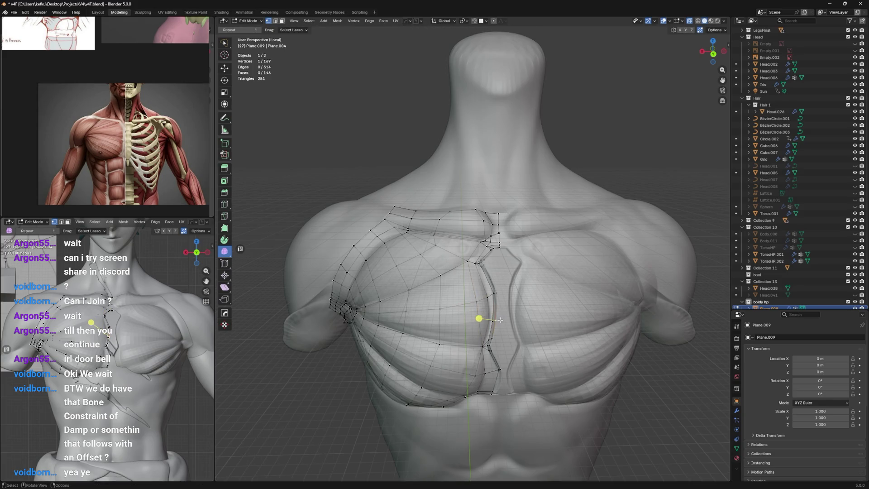
{"action": "left_click", "coordinate": [476, 321]}
{"action": "key", "text": "ctrl+s"}
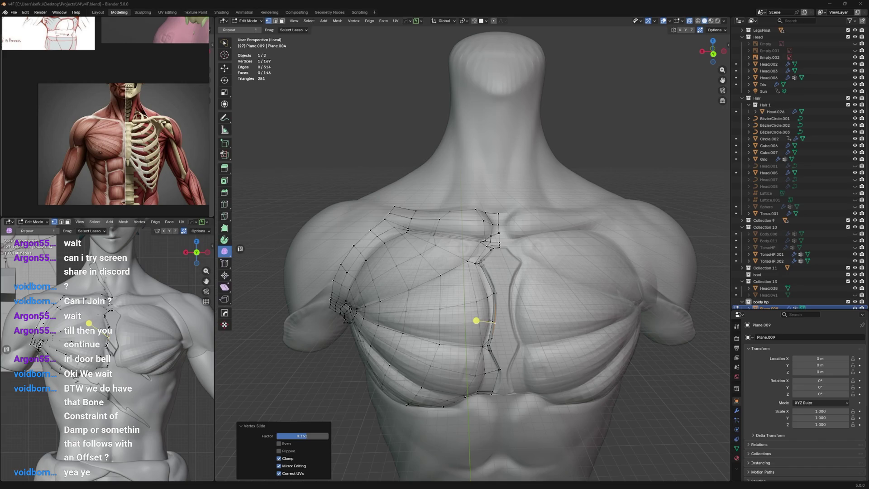
{"action": "key", "text": "alt+Tab"}
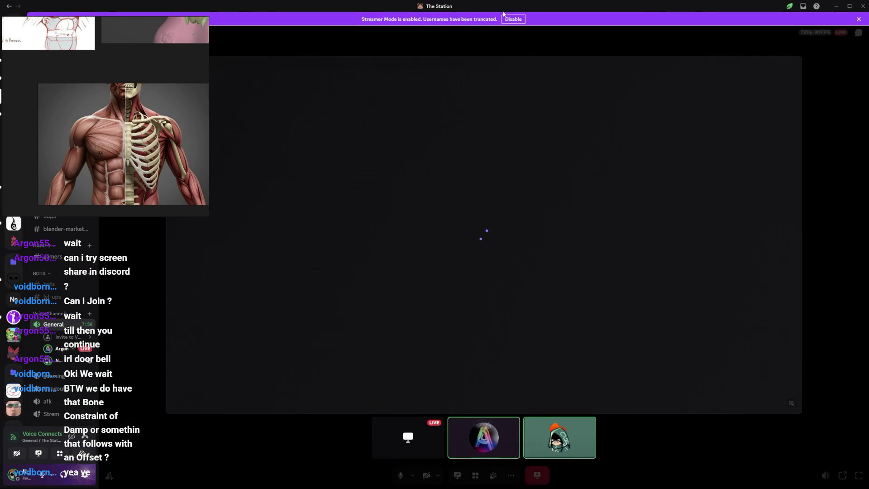
Step: Restore and widen the Discord call window beside Blender, showing participants as tiles
{"action": "mouse_move", "coordinate": [506, 6]}
{"action": "left_mouse_down"}
{"action": "mouse_move", "coordinate": [353, 53]}
{"action": "mouse_move", "coordinate": [289, 27]}
{"action": "left_mouse_up"}
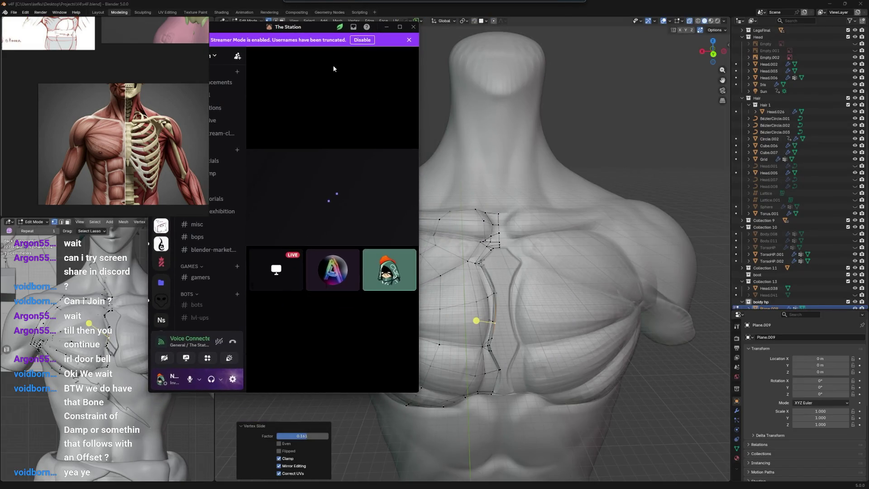
{"action": "left_click_drag", "start_coordinate": [474, 123], "coordinate": [679, 122]}
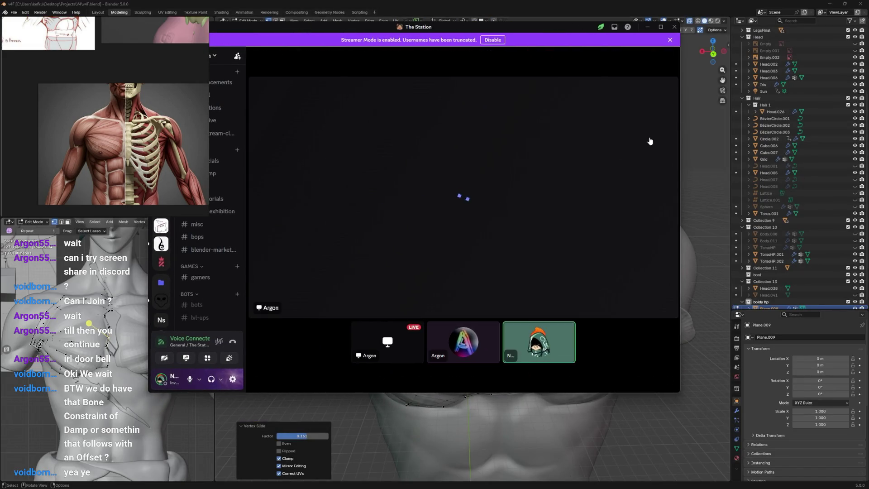
{"action": "left_click", "coordinate": [522, 182]}
Step: Focus the shared screen stream, close the 'Stream failed to start' view and watch it again
{"action": "left_click", "coordinate": [412, 180]}
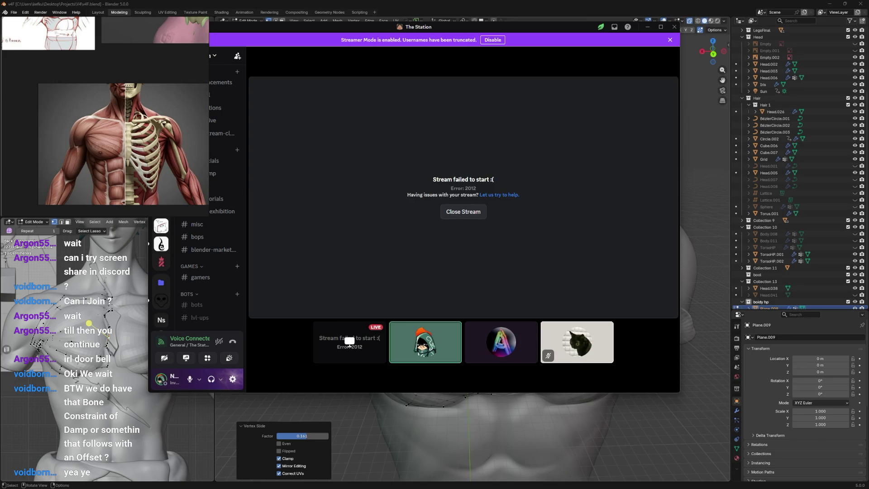
{"action": "left_click", "coordinate": [463, 210]}
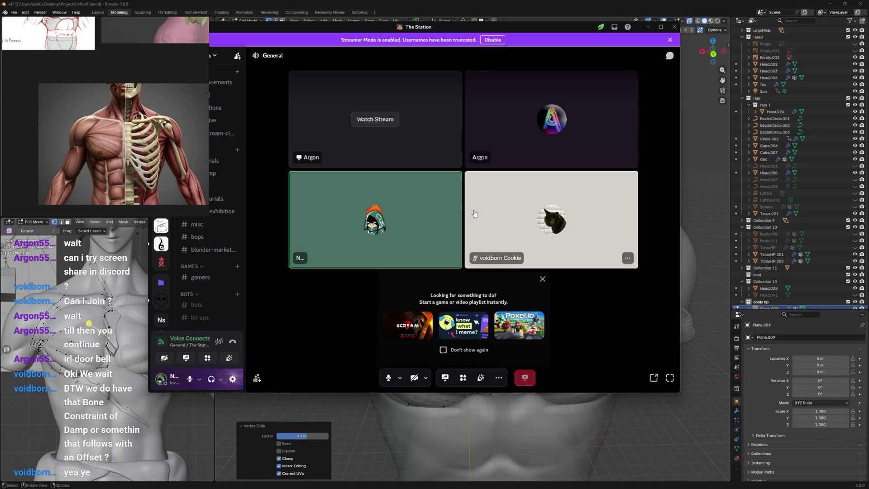
{"action": "left_click", "coordinate": [380, 117]}
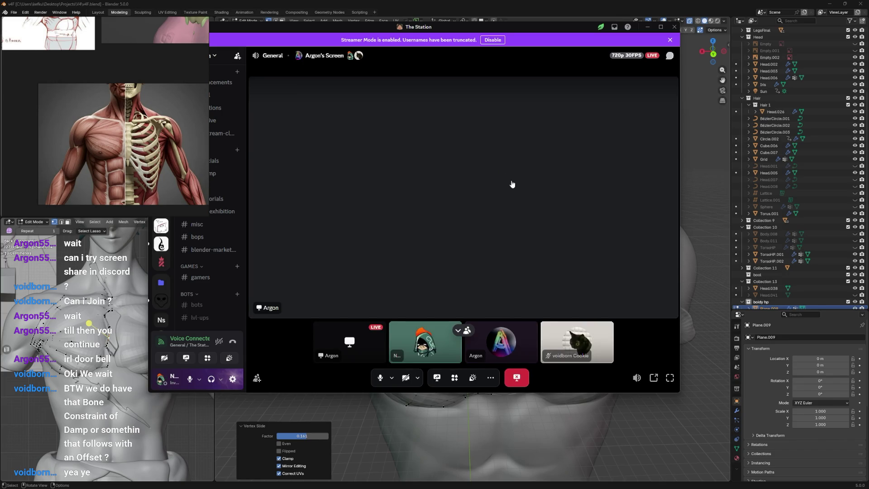
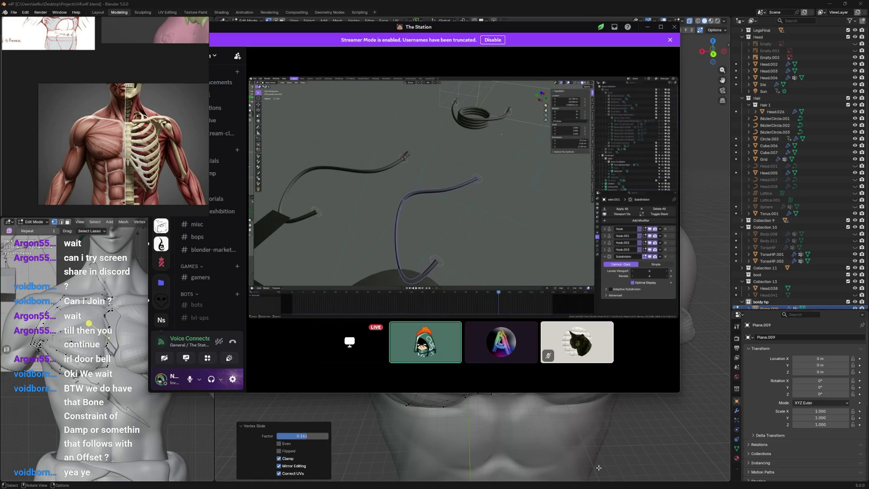
Step: Leave edit mode, watch the Discord screen share, then return to the Blender scene
{"action": "key", "text": "Tab"}
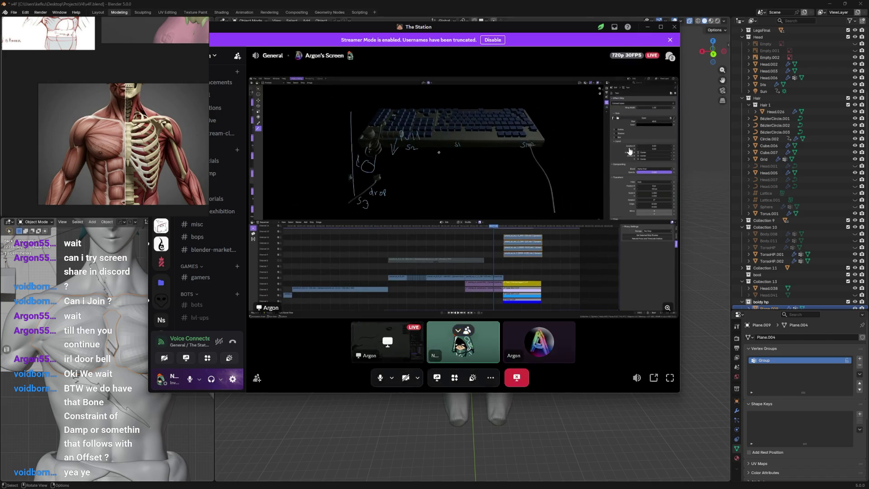
{"action": "key", "text": "alt+Tab"}
{"action": "scroll", "coordinate": [601, 213], "scroll_direction": "up", "scroll_amount": 1}
{"action": "scroll", "coordinate": [535, 236], "scroll_direction": "up", "scroll_amount": 1}
Step: Add a NURBS path at the origin and raise its bevel depth to 0.143 m to make a round tube
{"action": "key", "text": "shift+a"}
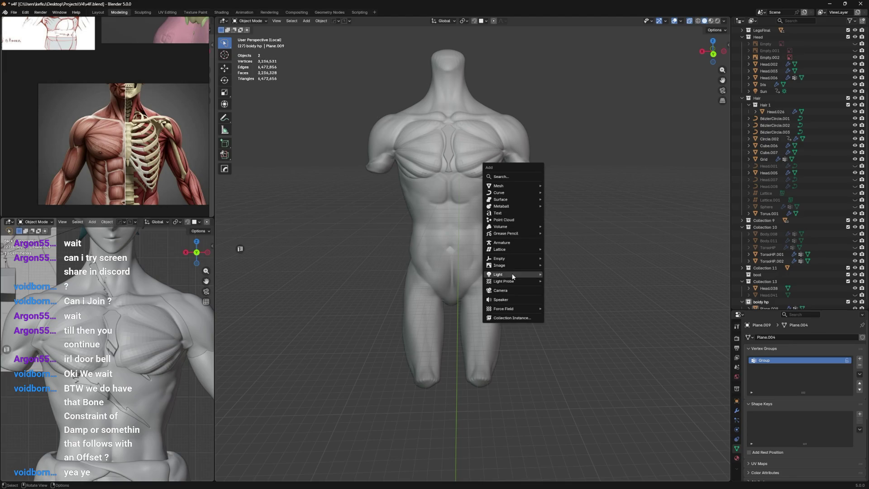
{"action": "mouse_move", "coordinate": [500, 193]}
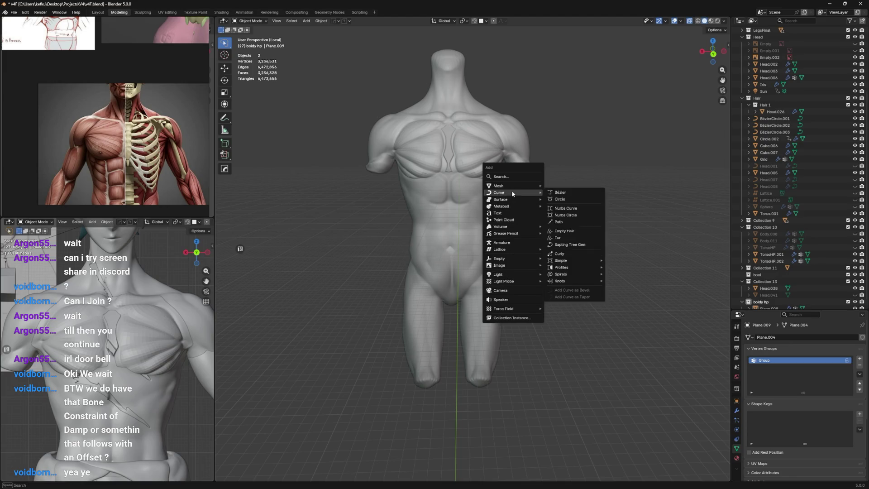
{"action": "left_click", "coordinate": [558, 221]}
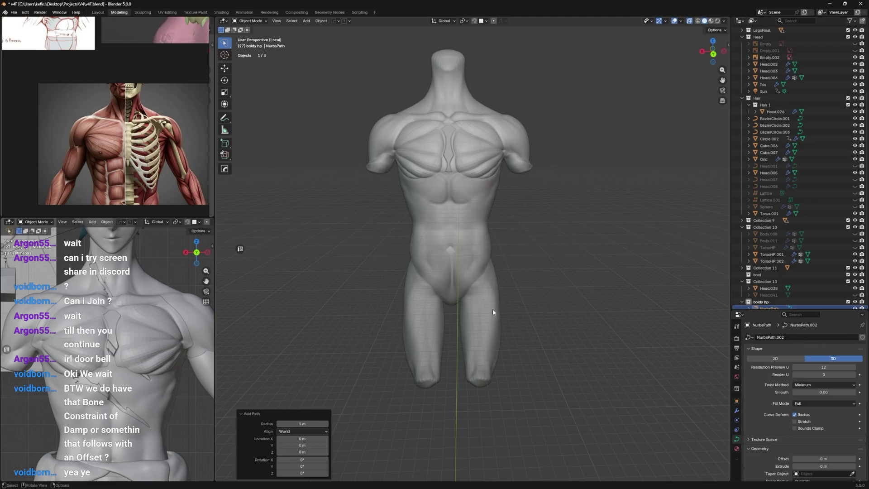
{"action": "key", "text": "KP_Decimal"}
{"action": "middle_click_drag", "start_coordinate": [479, 247], "coordinate": [530, 305]}
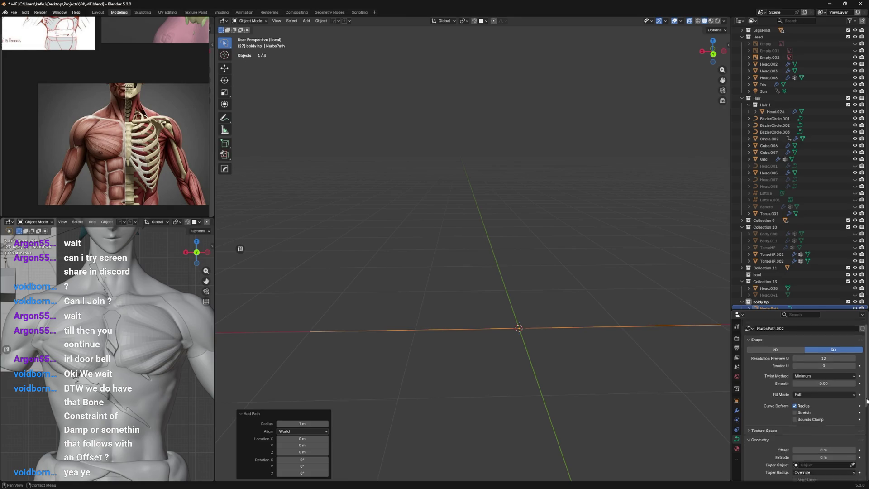
{"action": "scroll", "coordinate": [860, 410], "scroll_direction": "down", "scroll_amount": 5}
{"action": "left_click_drag", "start_coordinate": [823, 399], "coordinate": [858, 400]}
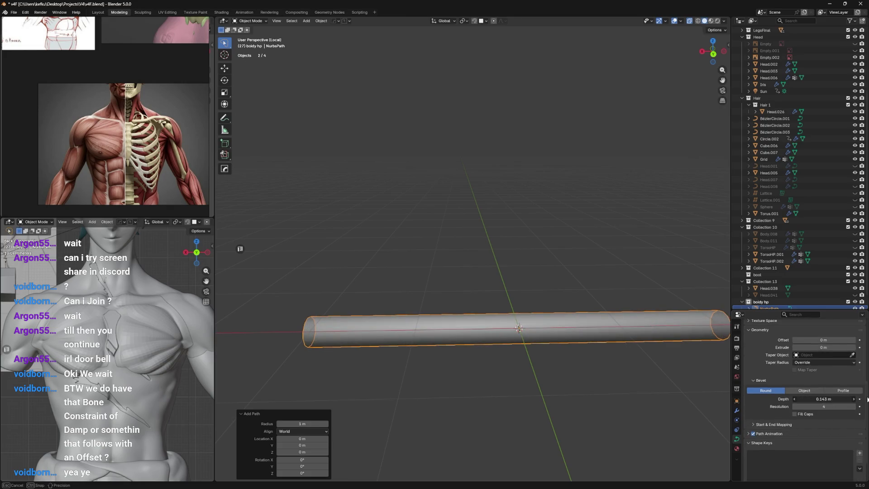
{"action": "scroll", "coordinate": [613, 285], "scroll_direction": "up", "scroll_amount": 3}
{"action": "mouse_move", "coordinate": [613, 286]}
{"action": "middle_mouse_down"}
{"action": "mouse_move", "coordinate": [564, 287]}
{"action": "mouse_move", "coordinate": [576, 259]}
{"action": "mouse_move", "coordinate": [593, 276]}
{"action": "middle_mouse_up"}
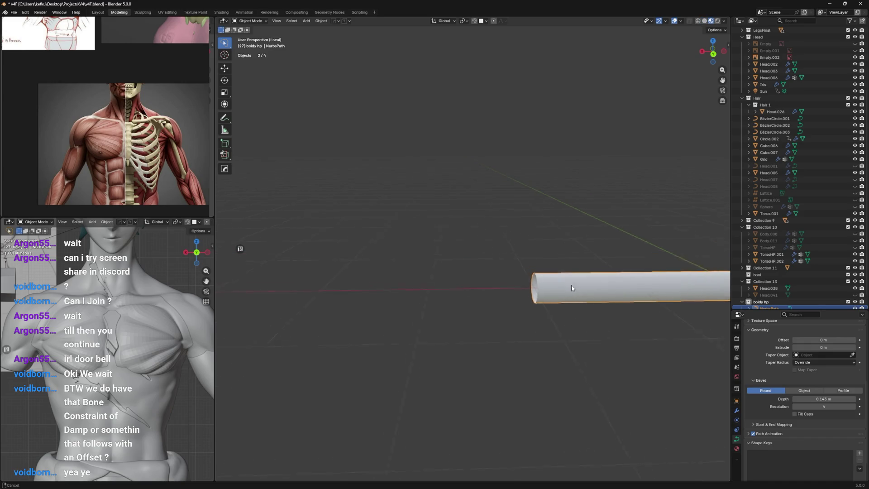
Step: Duplicate the tube along X and shorten the copy along the X axis
{"action": "key", "text": "shift+d"}
{"action": "key", "text": "x"}
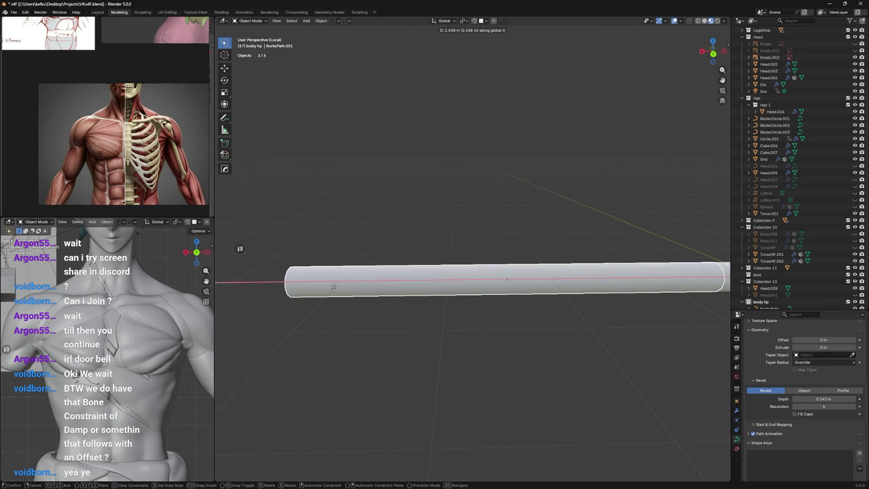
{"action": "left_click", "coordinate": [456, 238]}
{"action": "key", "text": "s"}
{"action": "key", "text": "x"}
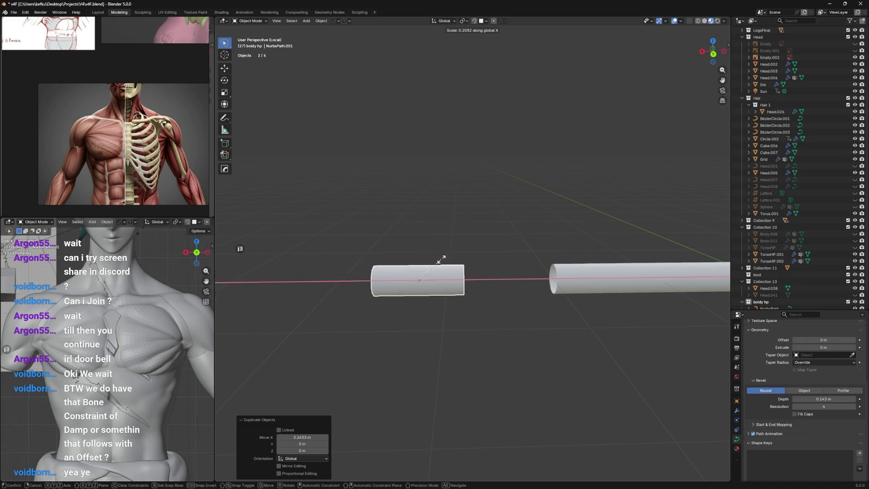
{"action": "left_click", "coordinate": [442, 259]}
Step: Slide the short tube along X until it sits end to end with the long tube
{"action": "key", "text": "g"}
{"action": "key", "text": "x"}
{"action": "left_click", "coordinate": [574, 258]}
{"action": "scroll", "coordinate": [549, 260], "scroll_direction": "up", "scroll_amount": 3}
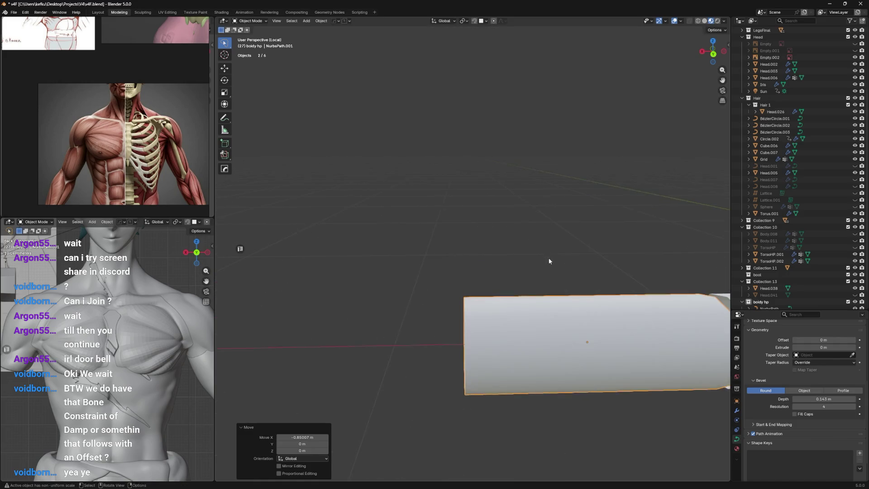
{"action": "scroll", "coordinate": [549, 260], "scroll_direction": "up", "scroll_amount": 3}
{"action": "key", "text": "g"}
{"action": "key", "text": "x"}
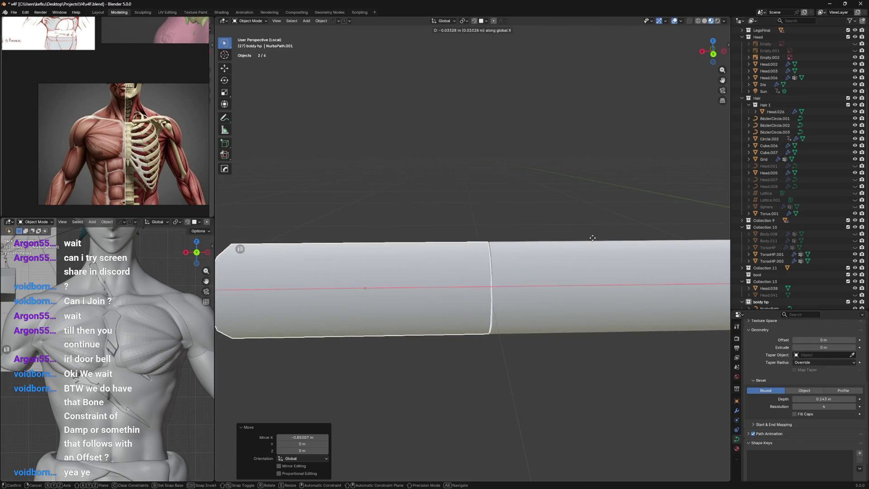
{"action": "left_click", "coordinate": [589, 241]}
{"action": "middle_click_drag", "start_coordinate": [589, 241], "coordinate": [545, 239]}
{"action": "key", "text": "g"}
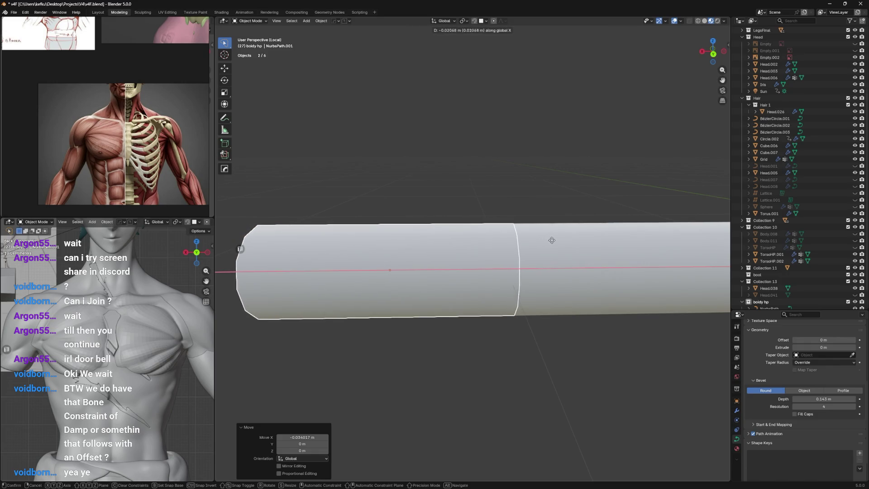
Step: Inspect the long tube's curve points, then select the short tube's control points for editing
{"action": "left_click", "coordinate": [559, 246]}
{"action": "key", "text": "Tab"}
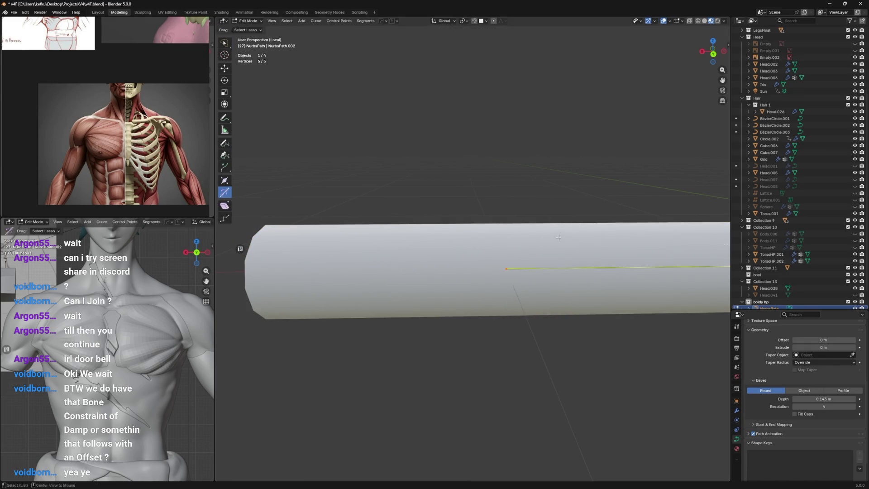
{"action": "key", "text": "Tab"}
{"action": "left_click", "coordinate": [541, 226]}
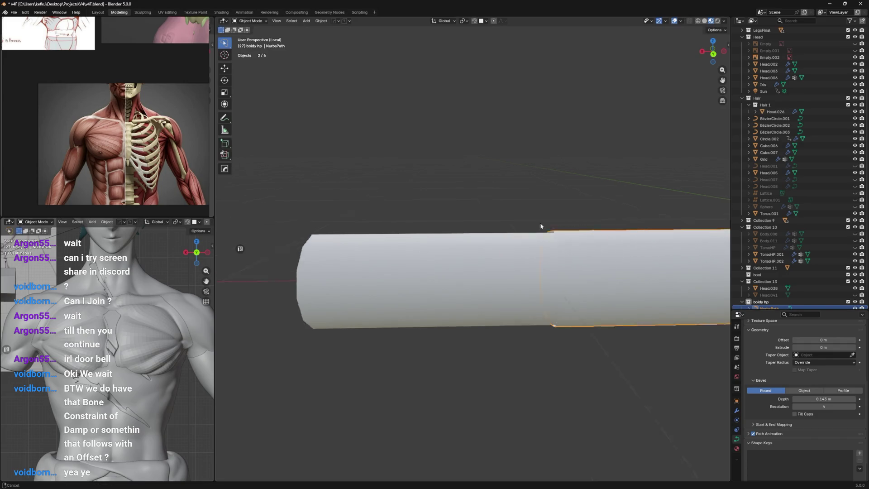
{"action": "middle_click_drag", "start_coordinate": [541, 225], "coordinate": [581, 267]}
{"action": "left_click", "coordinate": [581, 267]}
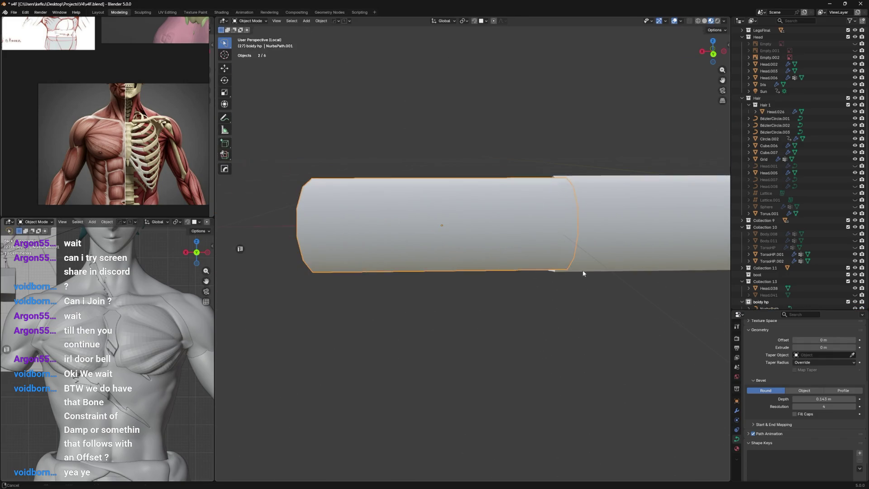
{"action": "key", "text": "Tab"}
{"action": "left_click_drag", "start_coordinate": [309, 180], "coordinate": [333, 183]}
Step: Rotate and move the short tube's control points to kink it
{"action": "key", "text": "r"}
{"action": "left_click", "coordinate": [407, 137]}
{"action": "key", "text": "g"}
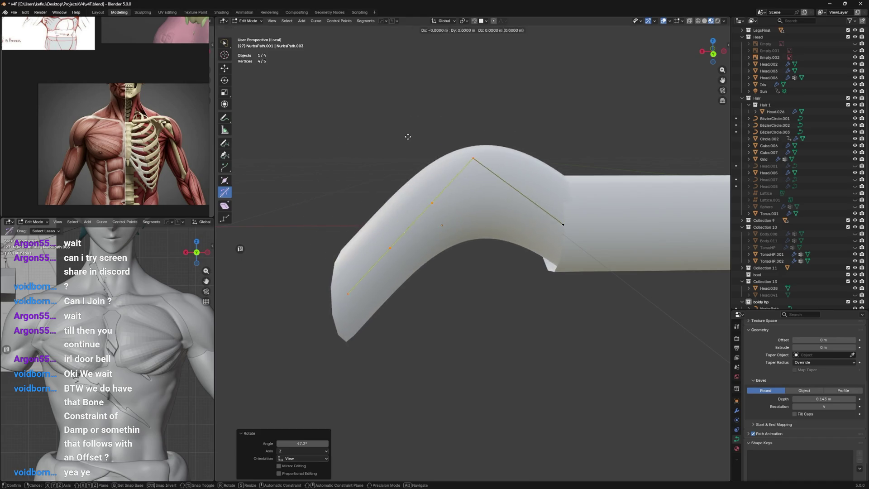
{"action": "left_click", "coordinate": [409, 305]}
Step: Subdivide the long tube's end segment and pull the new middle point down to bend it
{"action": "left_click", "coordinate": [582, 208]}
{"action": "left_click", "coordinate": [552, 225]}
{"action": "scroll", "coordinate": [589, 220], "scroll_direction": "down", "scroll_amount": 5}
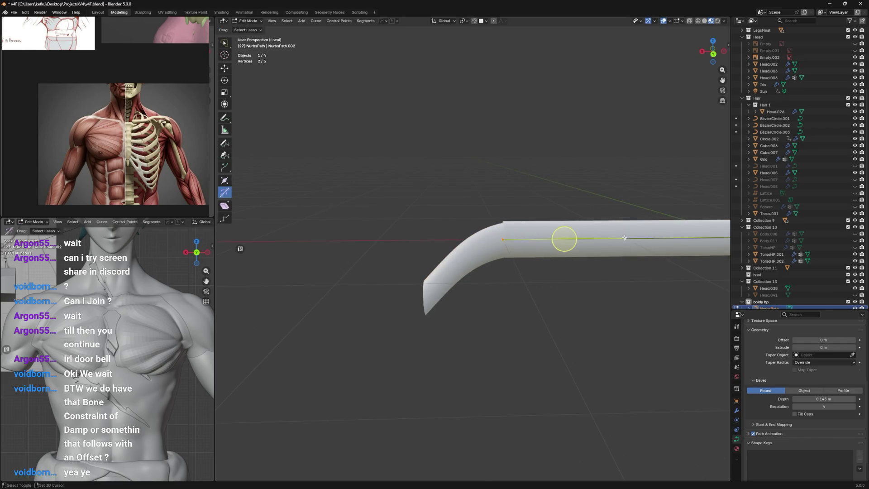
{"action": "key", "text": "q"}
{"action": "left_click", "coordinate": [614, 251]}
{"action": "scroll", "coordinate": [582, 237], "scroll_direction": "up", "scroll_amount": 5}
{"action": "scroll", "coordinate": [584, 217], "scroll_direction": "down", "scroll_amount": 3}
{"action": "scroll", "coordinate": [590, 196], "scroll_direction": "up", "scroll_amount": 3}
{"action": "left_click", "coordinate": [632, 184]}
{"action": "key", "text": "g"}
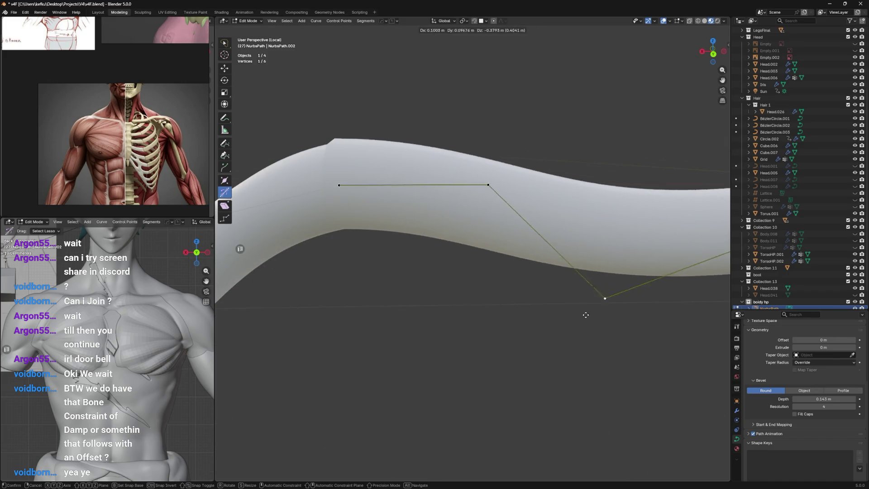
{"action": "left_click", "coordinate": [467, 239]}
Step: Nudge the bend point from another angle so the tubes read as one wavy strand
{"action": "left_click", "coordinate": [340, 184]}
{"action": "key", "text": "Tab"}
{"action": "mouse_move", "coordinate": [340, 184]}
{"action": "middle_mouse_down"}
{"action": "mouse_move", "coordinate": [527, 242]}
{"action": "mouse_move", "coordinate": [556, 239]}
{"action": "middle_mouse_up"}
{"action": "key", "text": "Tab"}
{"action": "left_click", "coordinate": [481, 234]}
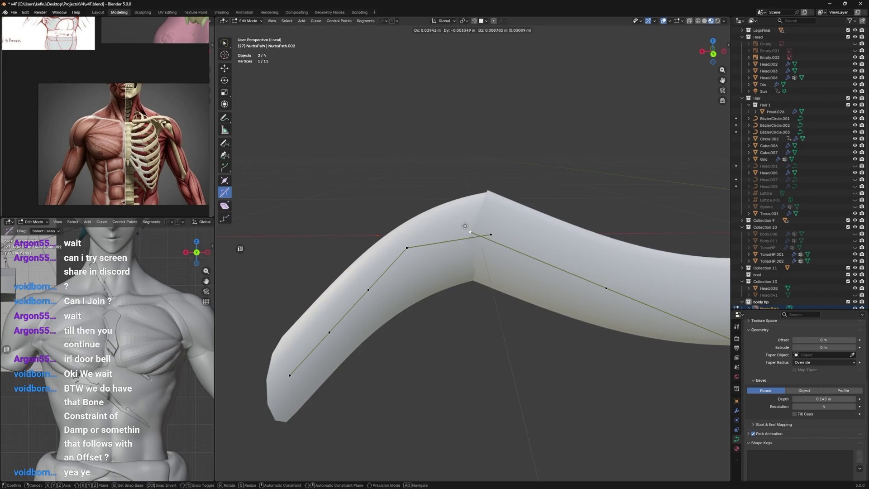
{"action": "key", "text": "g"}
{"action": "left_click", "coordinate": [503, 236]}
{"action": "key", "text": "Tab"}
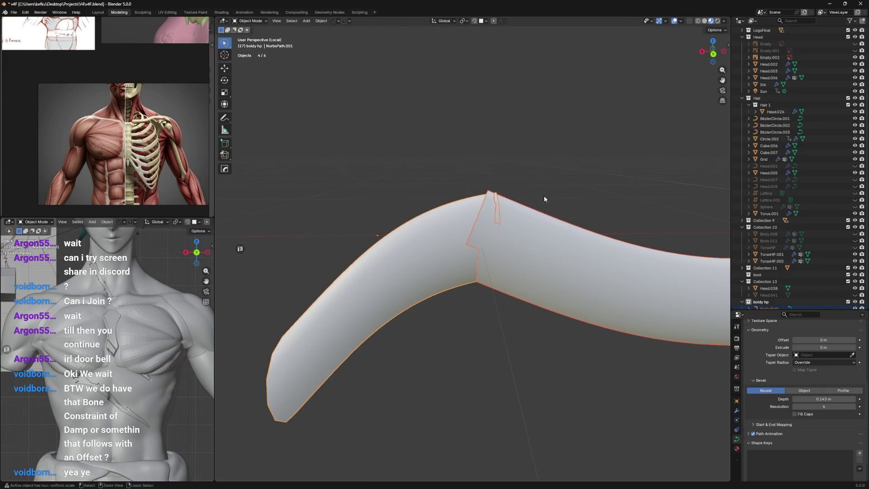
{"action": "middle_click_drag", "start_coordinate": [544, 195], "coordinate": [536, 177], "text": "ctrl"}
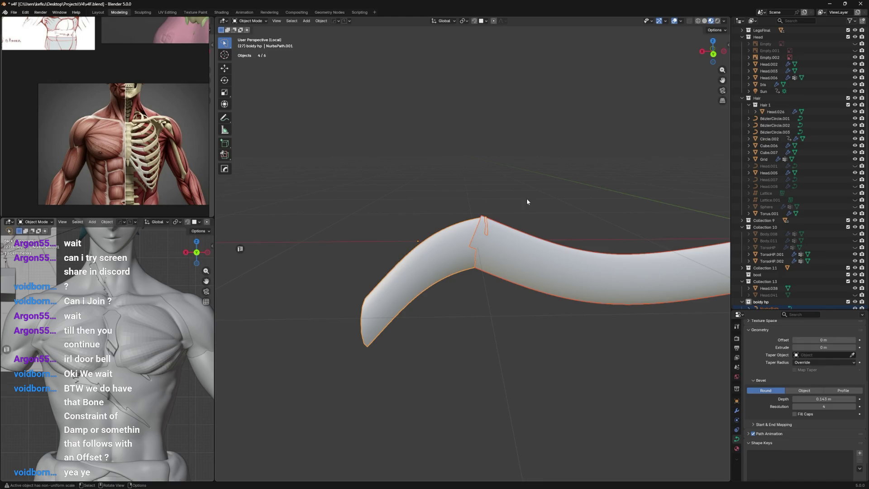
Step: Add a torus onto the bend where the two tube segments meet
{"action": "key", "text": "shift+a"}
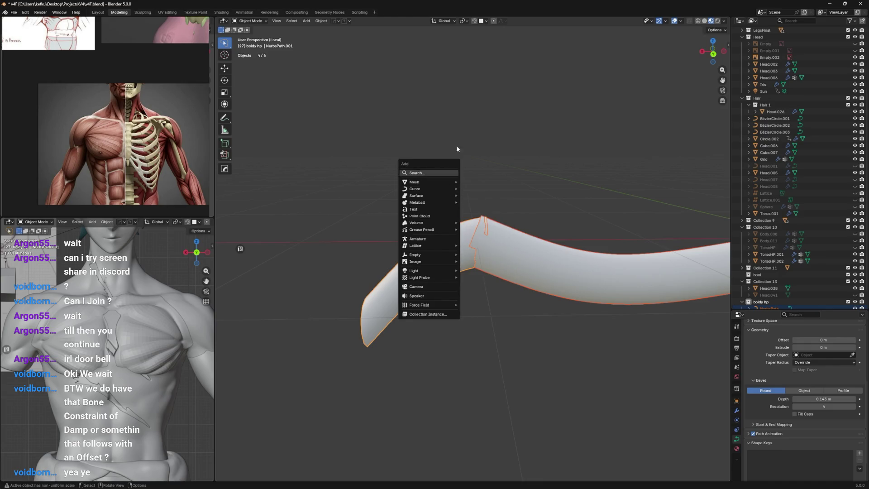
{"action": "key", "text": "Escape"}
{"action": "key", "text": "Tab"}
{"action": "left_click", "coordinate": [472, 239]}
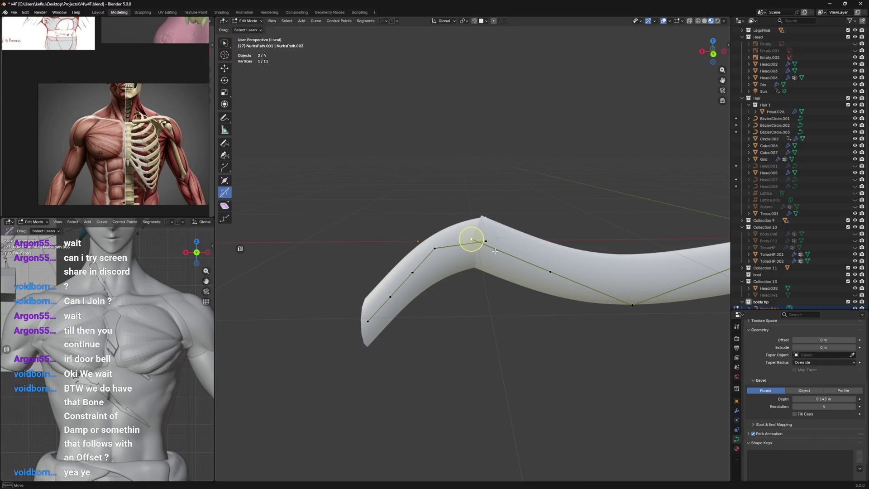
{"action": "key", "text": "Tab"}
{"action": "key", "text": "shift+a"}
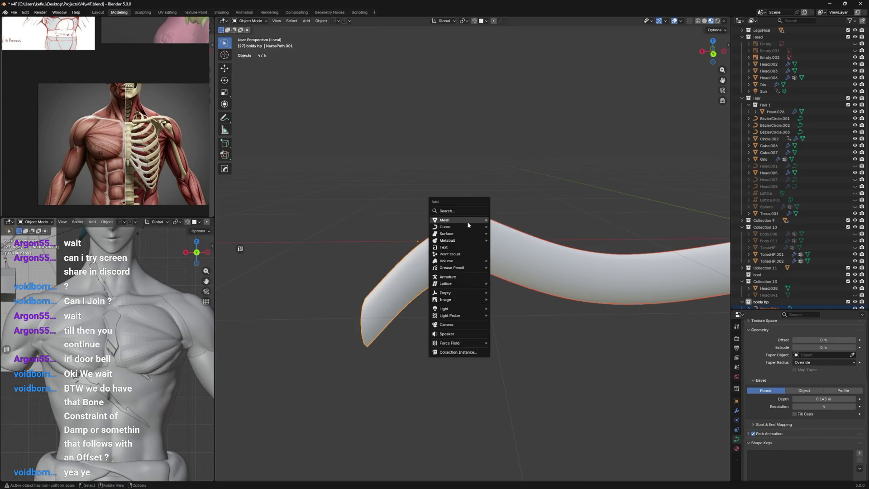
{"action": "left_click", "coordinate": [516, 281]}
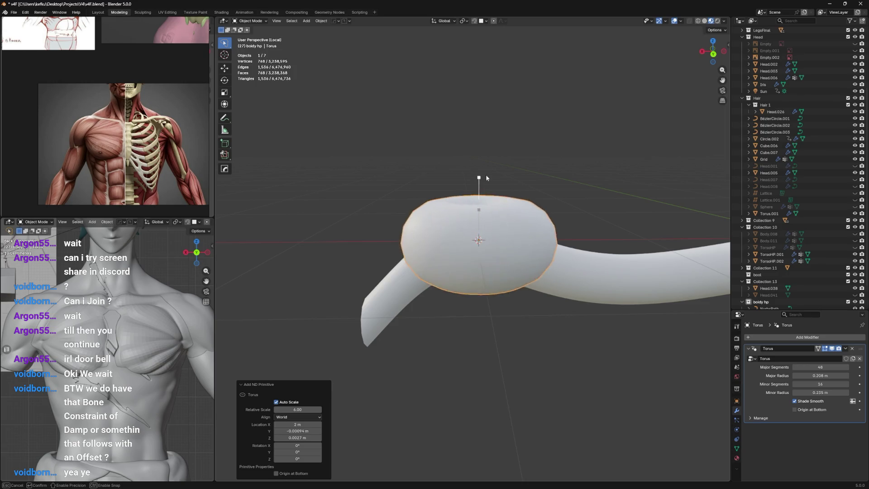
Step: Thicken, shrink and reposition the torus so the ring fits around the tube
{"action": "left_click", "coordinate": [521, 191]}
{"action": "type", "text": "r"}
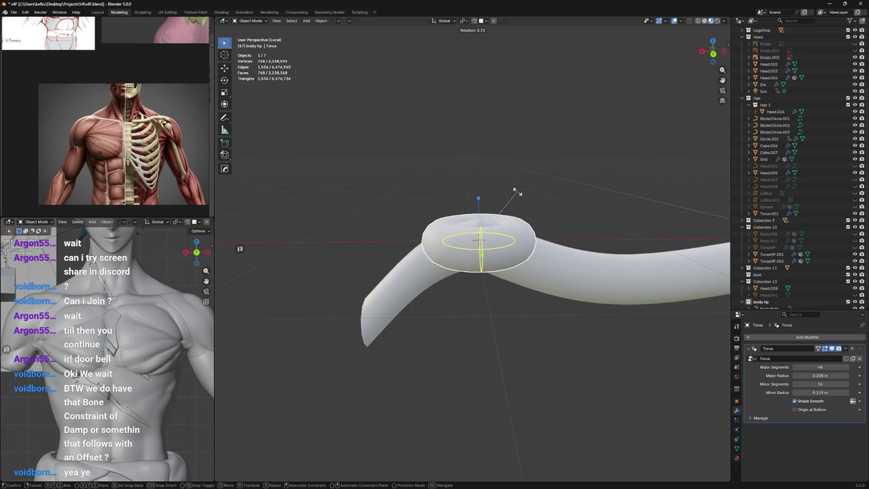
{"action": "type", "text": "90"}
{"action": "key", "text": "s"}
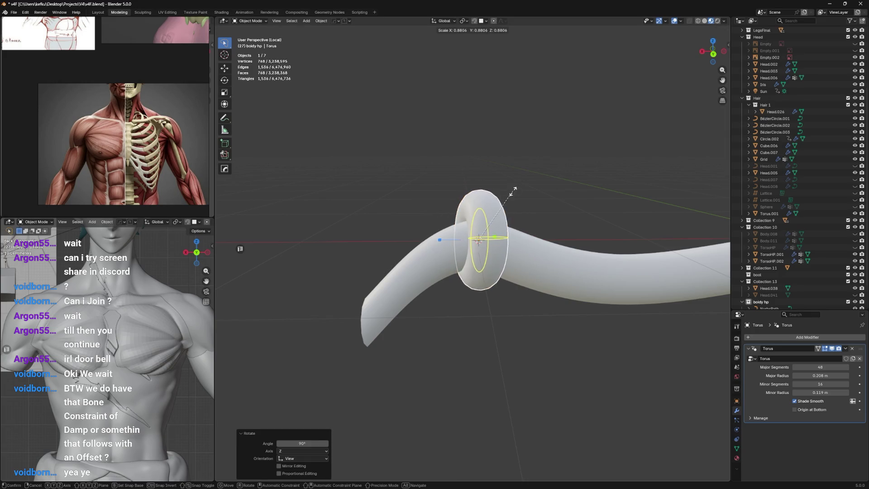
{"action": "left_click", "coordinate": [498, 204]}
{"action": "key", "text": "g"}
{"action": "left_click", "coordinate": [524, 185]}
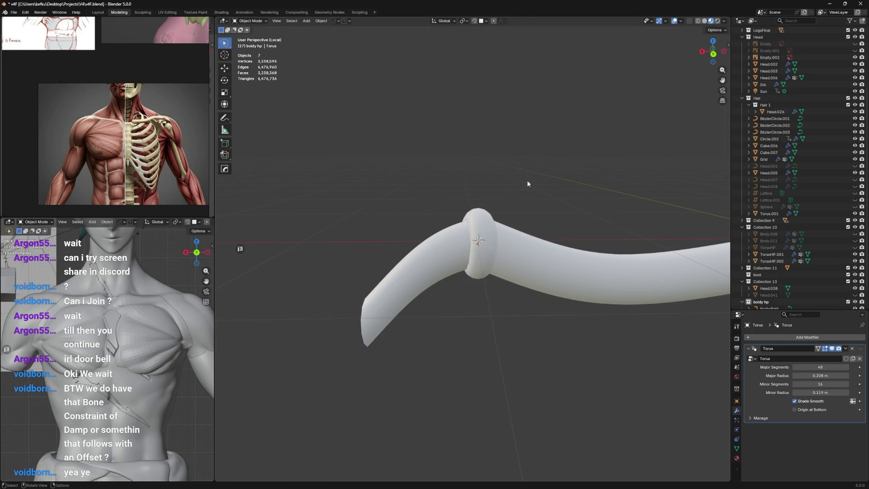
{"action": "middle_click_drag", "start_coordinate": [527, 184], "coordinate": [496, 243]}
Step: Select the long tube and enter edit mode on its control points
{"action": "left_click", "coordinate": [496, 242]}
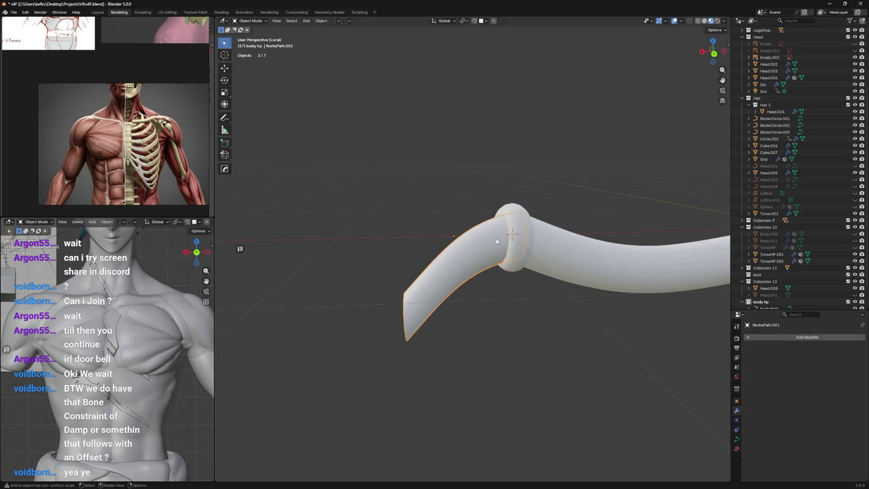
{"action": "middle_click_drag", "start_coordinate": [495, 238], "coordinate": [472, 241]}
{"action": "left_click", "coordinate": [372, 257]}
{"action": "middle_click_drag", "start_coordinate": [373, 257], "coordinate": [428, 188]}
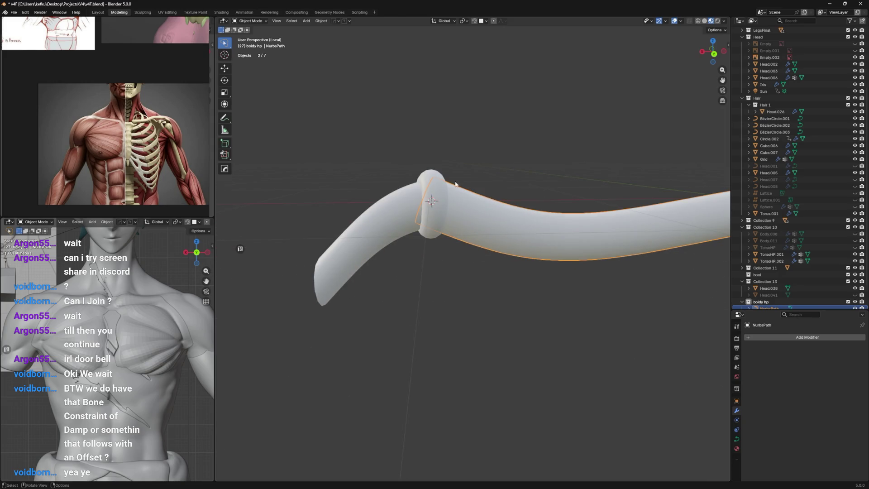
{"action": "key", "text": "Tab"}
{"action": "right_click", "coordinate": [500, 213]}
{"action": "left_click", "coordinate": [543, 219]}
Step: Move the tube's end points in steps until they sit inside the ring, then select the wavy tube
{"action": "key", "text": "g"}
{"action": "left_click", "coordinate": [444, 197]}
{"action": "key", "text": "g"}
{"action": "left_click", "coordinate": [438, 198]}
{"action": "key", "text": "g"}
{"action": "left_click", "coordinate": [433, 201]}
{"action": "key", "text": "Tab"}
{"action": "mouse_move", "coordinate": [469, 173]}
{"action": "middle_mouse_down"}
{"action": "mouse_move", "coordinate": [476, 177]}
{"action": "mouse_move", "coordinate": [465, 180]}
{"action": "middle_mouse_up"}
{"action": "left_click", "coordinate": [466, 175]}
{"action": "left_click", "coordinate": [380, 260]}
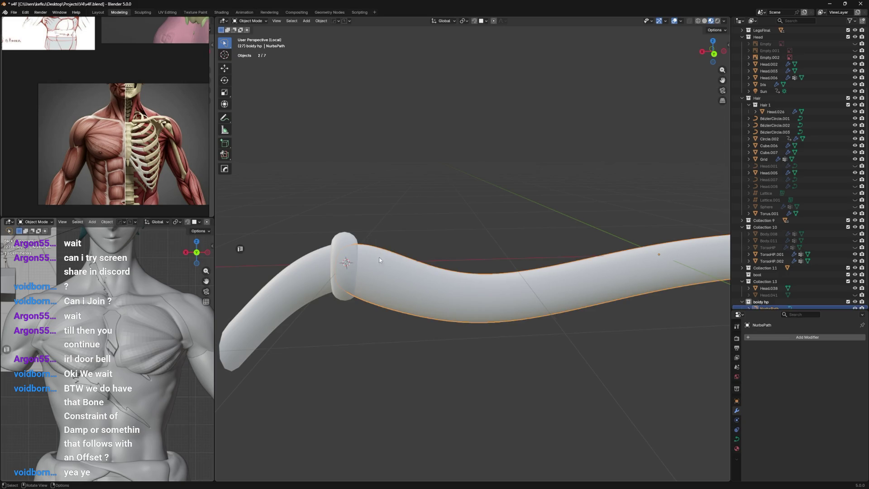
Step: Check the tube's control points and orbit around the tube and ring from several angles
{"action": "key", "text": "Tab"}
{"action": "left_click", "coordinate": [346, 263], "text": "shift"}
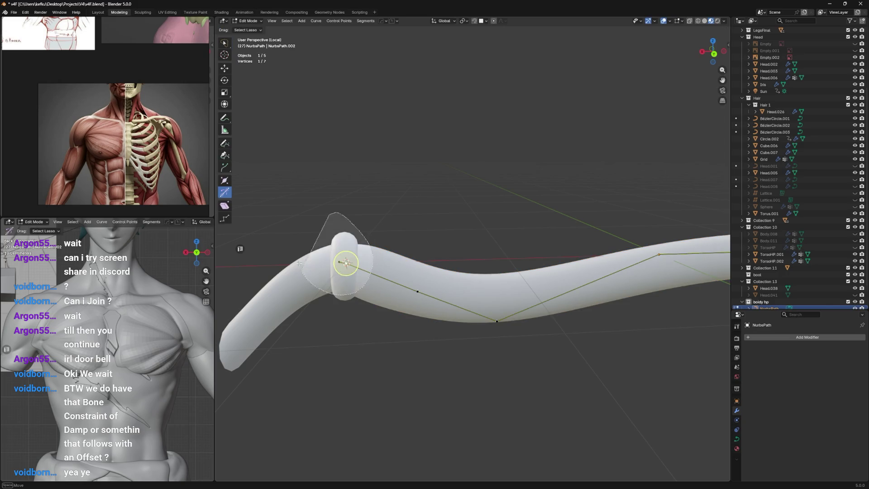
{"action": "middle_click_drag", "start_coordinate": [346, 263], "coordinate": [473, 250]}
{"action": "key", "text": "Tab"}
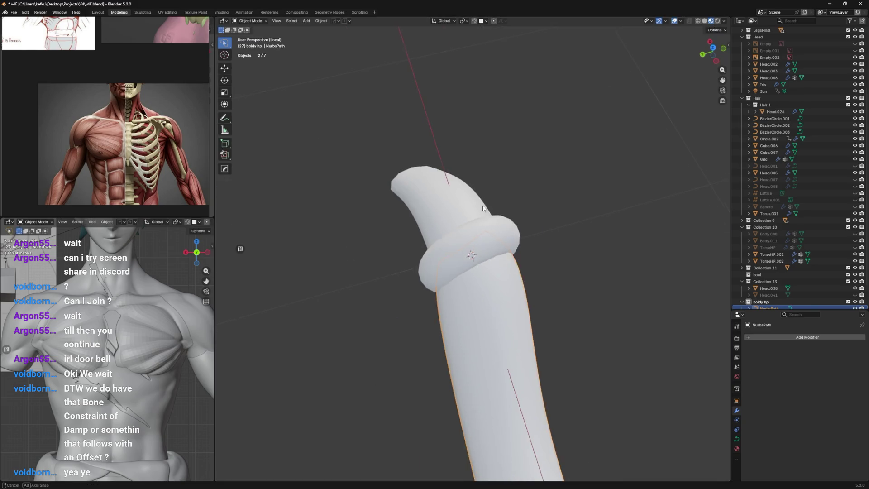
{"action": "mouse_move", "coordinate": [470, 261]}
{"action": "middle_mouse_down"}
{"action": "mouse_move", "coordinate": [531, 131]}
{"action": "mouse_move", "coordinate": [626, 163]}
{"action": "middle_mouse_up"}
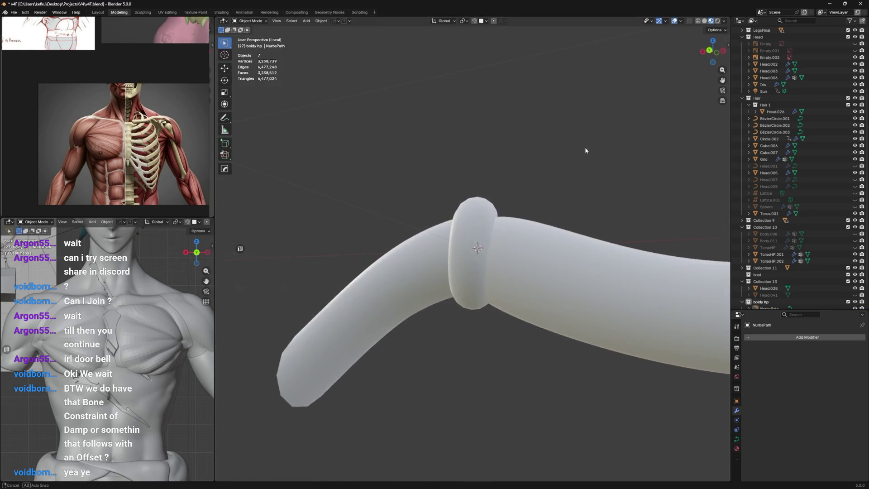
{"action": "mouse_move", "coordinate": [491, 183]}
{"action": "middle_mouse_down"}
{"action": "mouse_move", "coordinate": [466, 181]}
{"action": "mouse_move", "coordinate": [473, 201]}
{"action": "mouse_move", "coordinate": [464, 182]}
{"action": "middle_mouse_up"}
{"action": "mouse_move", "coordinate": [458, 149]}
{"action": "middle_mouse_down"}
{"action": "mouse_move", "coordinate": [485, 228]}
{"action": "mouse_move", "coordinate": [642, 223]}
{"action": "mouse_move", "coordinate": [611, 231]}
{"action": "middle_mouse_up"}
Step: Scale the right tube's end points, thin their radius with Alt+S and twist the tip with Ctrl+T
{"action": "left_click", "coordinate": [493, 259]}
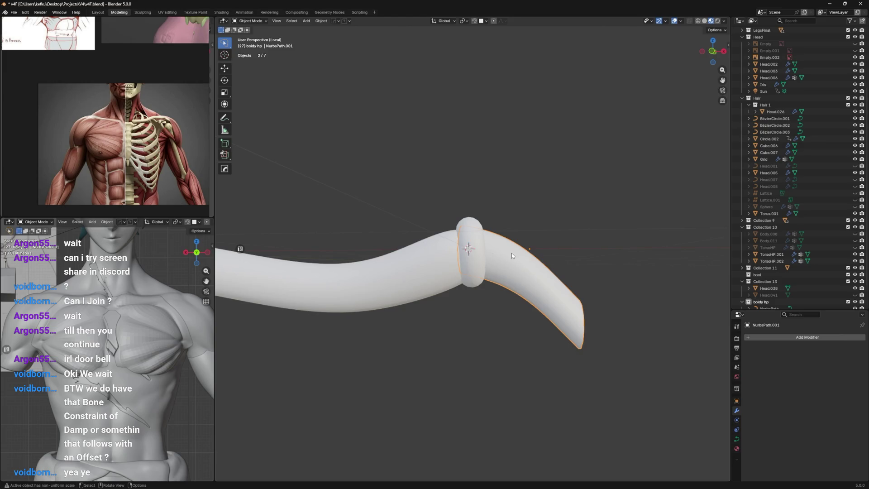
{"action": "key", "text": "Tab"}
{"action": "left_click", "coordinate": [535, 279], "text": "shift"}
{"action": "key", "text": "s"}
{"action": "left_click", "coordinate": [555, 213]}
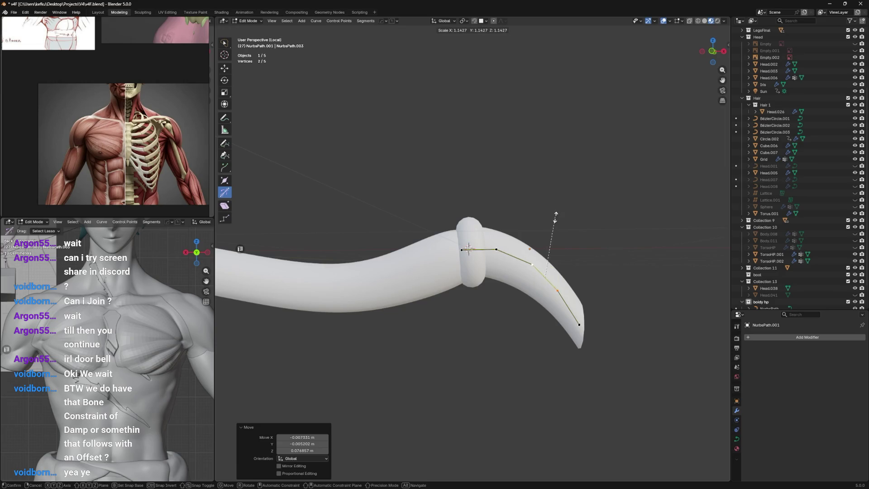
{"action": "key", "text": "alt+s"}
{"action": "left_click", "coordinate": [568, 199]}
{"action": "left_click", "coordinate": [585, 329]}
{"action": "key", "text": "ctrl+t"}
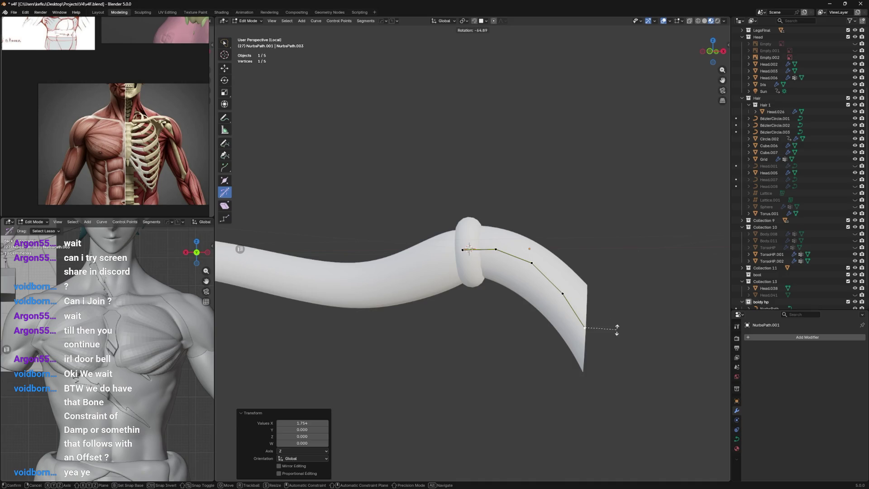
{"action": "left_click", "coordinate": [604, 324]}
Step: Select the tube pieces and ring and delete them from the scene
{"action": "mouse_move", "coordinate": [597, 316]}
{"action": "middle_mouse_down"}
{"action": "mouse_move", "coordinate": [503, 296]}
{"action": "mouse_move", "coordinate": [494, 267]}
{"action": "mouse_move", "coordinate": [521, 240]}
{"action": "mouse_move", "coordinate": [523, 251]}
{"action": "middle_mouse_up"}
{"action": "key", "text": "Tab"}
{"action": "left_click", "coordinate": [494, 267], "text": "shift"}
{"action": "key", "text": "Delete"}
{"action": "mouse_move", "coordinate": [421, 251]}
{"action": "middle_mouse_down"}
{"action": "mouse_move", "coordinate": [494, 224]}
{"action": "mouse_move", "coordinate": [516, 259]}
{"action": "mouse_move", "coordinate": [527, 345]}
{"action": "mouse_move", "coordinate": [507, 254]}
{"action": "middle_mouse_up"}
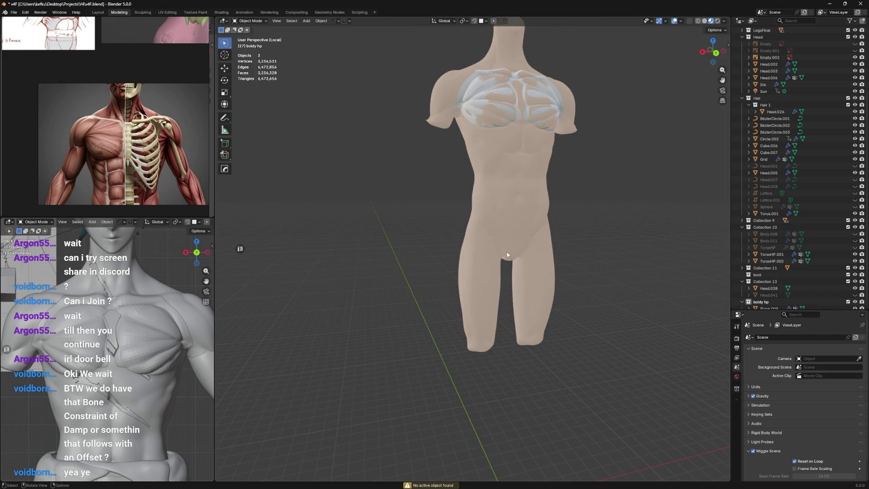
Step: Switch the torso to solid grey shading and bring the Discord screen share to the front
{"action": "key", "text": "z"}
{"action": "left_click", "coordinate": [597, 293]}
{"action": "key", "text": "alt+Tab"}
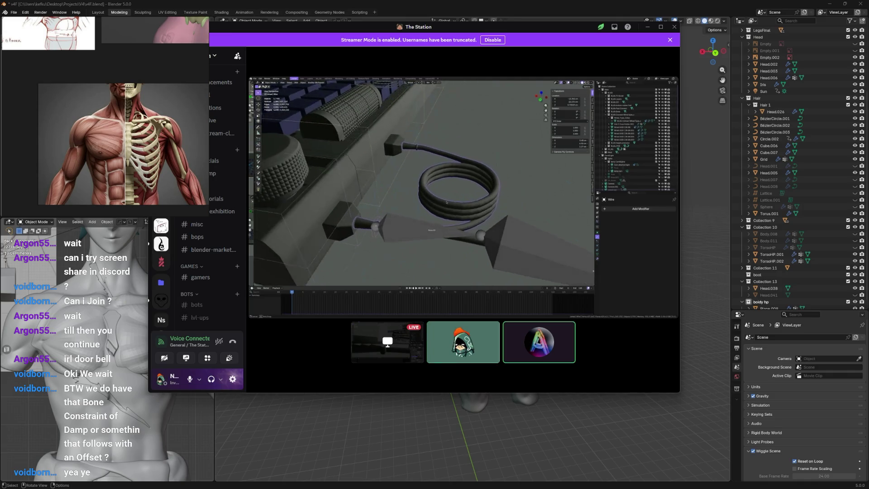
{"action": "left_click", "coordinate": [410, 411]}
{"action": "scroll", "coordinate": [477, 316], "scroll_direction": "up", "scroll_amount": 2}
{"action": "scroll", "coordinate": [491, 335], "scroll_direction": "down", "scroll_amount": 3}
{"action": "scroll", "coordinate": [484, 307], "scroll_direction": "up", "scroll_amount": 3}
Step: Add a plane at the origin and enlarge it about sixfold into a ground plane
{"action": "key", "text": "shift+a"}
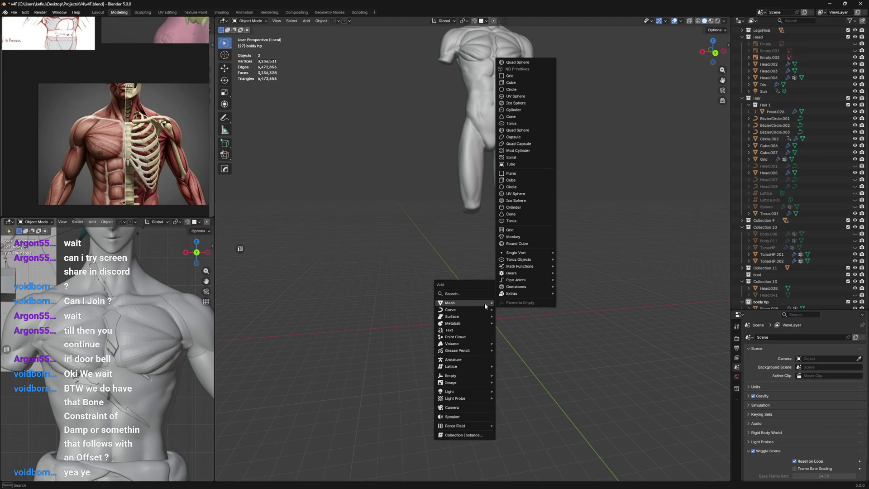
{"action": "key", "text": "Escape"}
{"action": "key", "text": "shift+s"}
{"action": "left_click", "coordinate": [464, 314]}
{"action": "scroll", "coordinate": [478, 232], "scroll_direction": "up", "scroll_amount": 3}
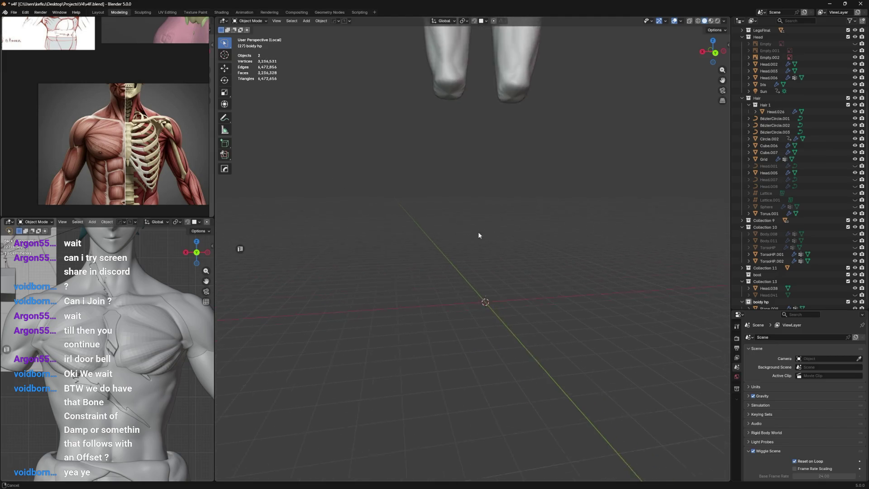
{"action": "key", "text": "shift+a"}
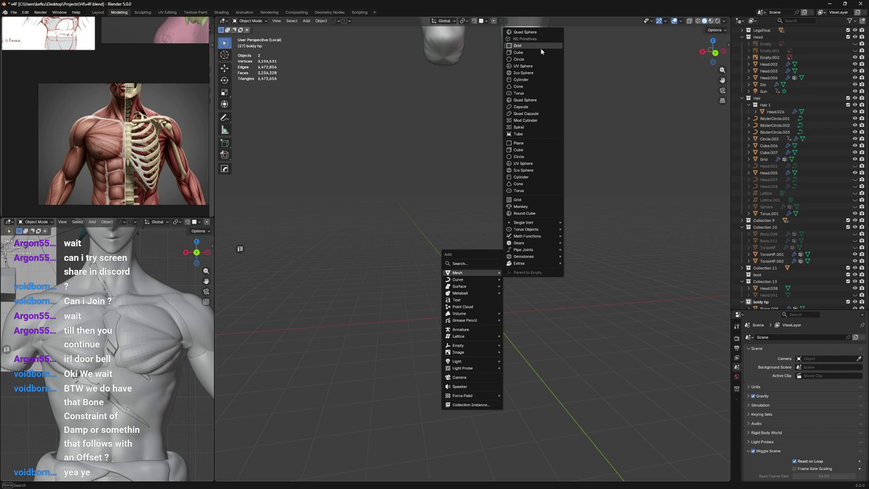
{"action": "left_click", "coordinate": [533, 143]}
{"action": "key", "text": "Tab"}
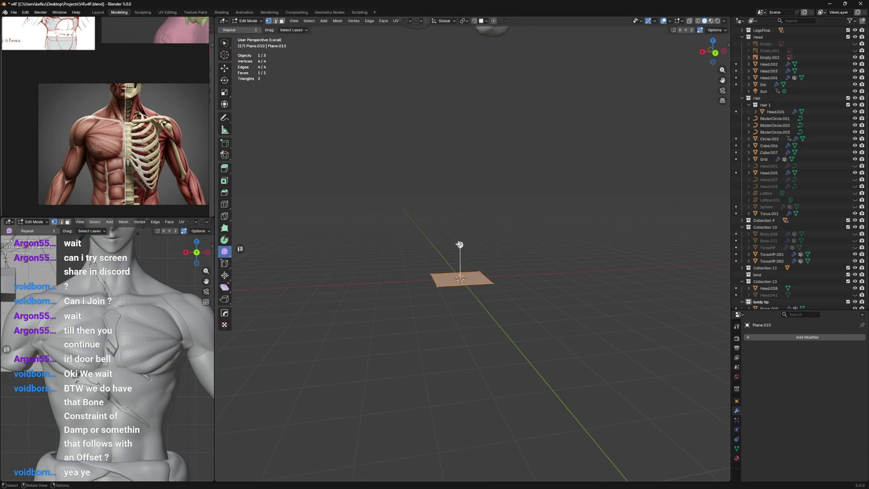
{"action": "key", "text": "s"}
{"action": "left_click", "coordinate": [496, 287]}
{"action": "scroll", "coordinate": [496, 287], "scroll_direction": "up", "scroll_amount": 2}
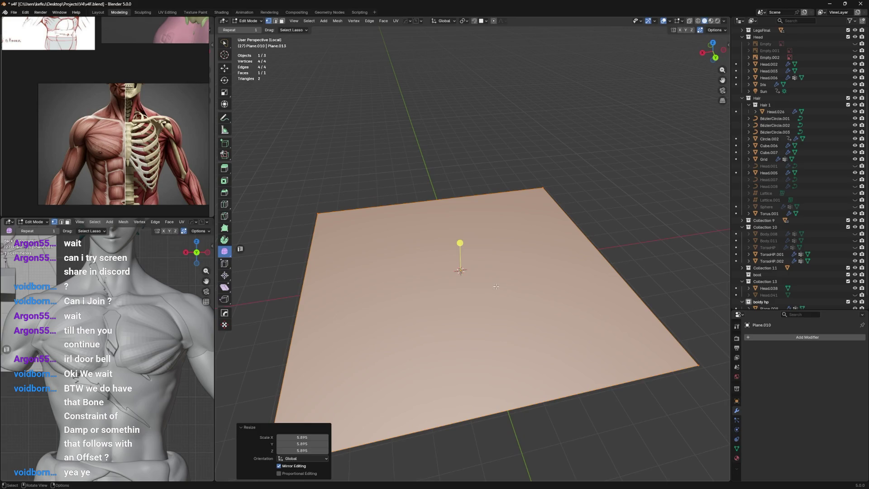
{"action": "key", "text": "Tab"}
{"action": "mouse_move", "coordinate": [495, 287]}
{"action": "middle_mouse_down"}
{"action": "mouse_move", "coordinate": [488, 265]}
{"action": "mouse_move", "coordinate": [467, 276]}
{"action": "middle_mouse_up"}
Step: Add a second plane at the origin and shrink it down on top of the ground plane
{"action": "key", "text": "shift+a"}
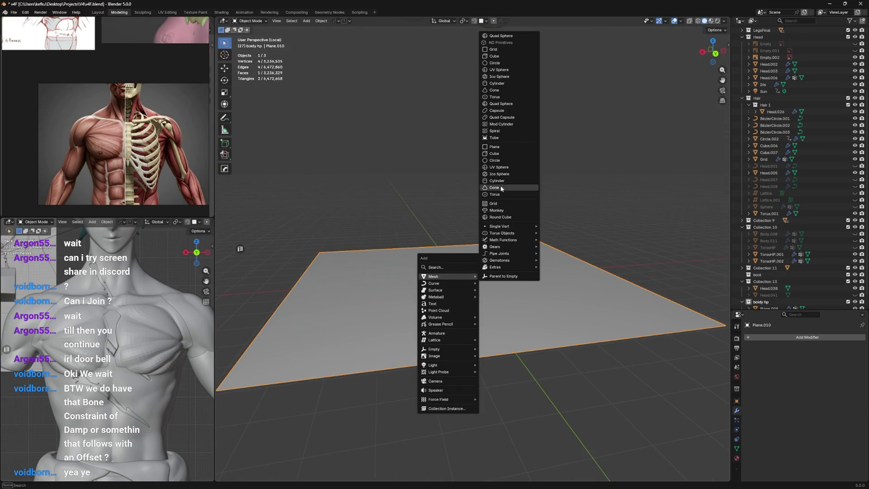
{"action": "left_click", "coordinate": [511, 147]}
{"action": "key", "text": "Tab"}
{"action": "key", "text": "s"}
{"action": "left_click", "coordinate": [497, 203]}
{"action": "right_click", "coordinate": [485, 198]}
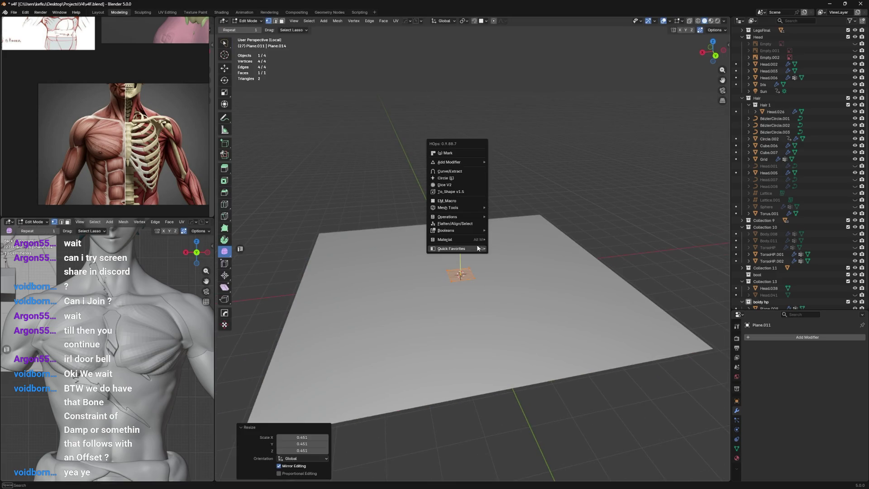
Step: Subdivide the small plane, merge it down to a single vertex and raise it along Z
{"action": "left_click", "coordinate": [526, 300]}
{"action": "scroll", "coordinate": [468, 277], "scroll_direction": "up", "scroll_amount": 2}
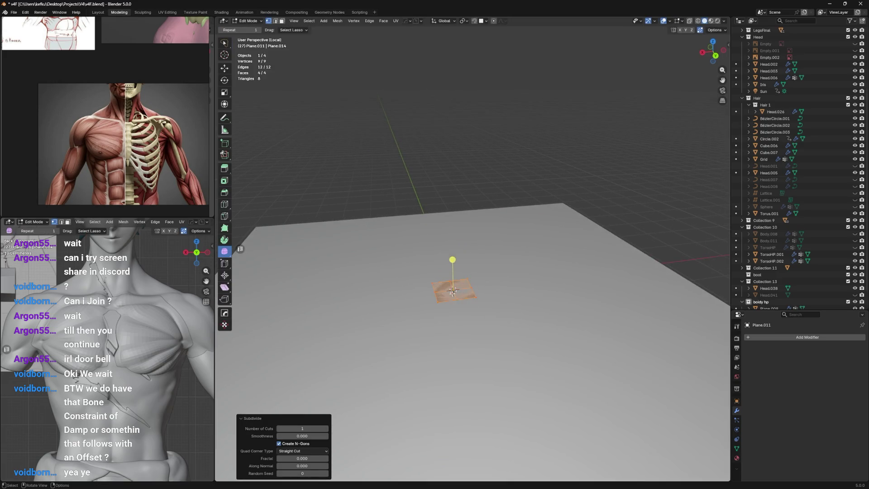
{"action": "left_click", "coordinate": [462, 287]}
{"action": "key", "text": "a"}
{"action": "key", "text": "x"}
{"action": "left_click", "coordinate": [445, 364]}
{"action": "key", "text": "g"}
{"action": "key", "text": "z"}
{"action": "left_click", "coordinate": [485, 200]}
Step: Extrude three new vertices from the tip to form an open edge chain
{"action": "mouse_move", "coordinate": [486, 200]}
{"action": "middle_mouse_down"}
{"action": "mouse_move", "coordinate": [509, 238]}
{"action": "mouse_move", "coordinate": [512, 214]}
{"action": "middle_mouse_up"}
{"action": "key", "text": "e"}
{"action": "left_click", "coordinate": [370, 161]}
{"action": "key", "text": "e"}
{"action": "left_click", "coordinate": [258, 188]}
{"action": "key", "text": "e"}
{"action": "left_click", "coordinate": [437, 233]}
{"action": "mouse_move", "coordinate": [455, 227]}
{"action": "middle_mouse_down"}
{"action": "mouse_move", "coordinate": [453, 246]}
{"action": "mouse_move", "coordinate": [481, 223]}
{"action": "middle_mouse_up"}
{"action": "key", "text": "Tab"}
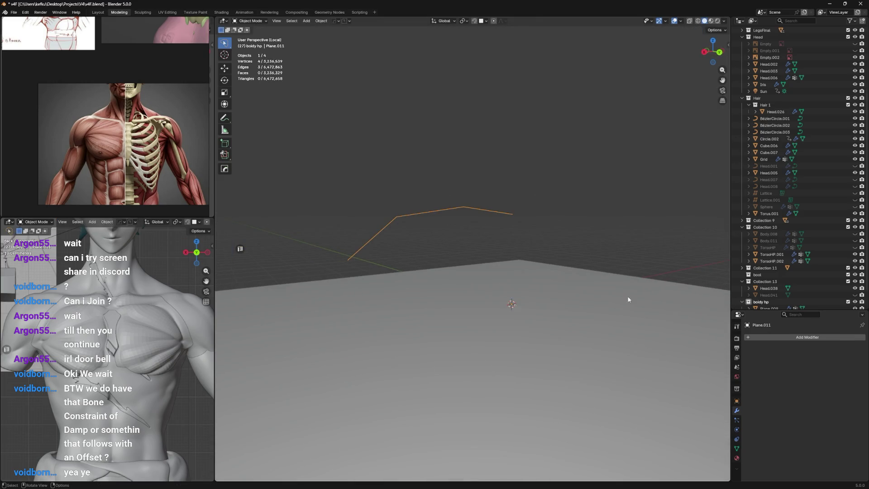
Step: Add a Basis shape key in Object Data and extend the outline by three more vertices
{"action": "left_click", "coordinate": [737, 449]}
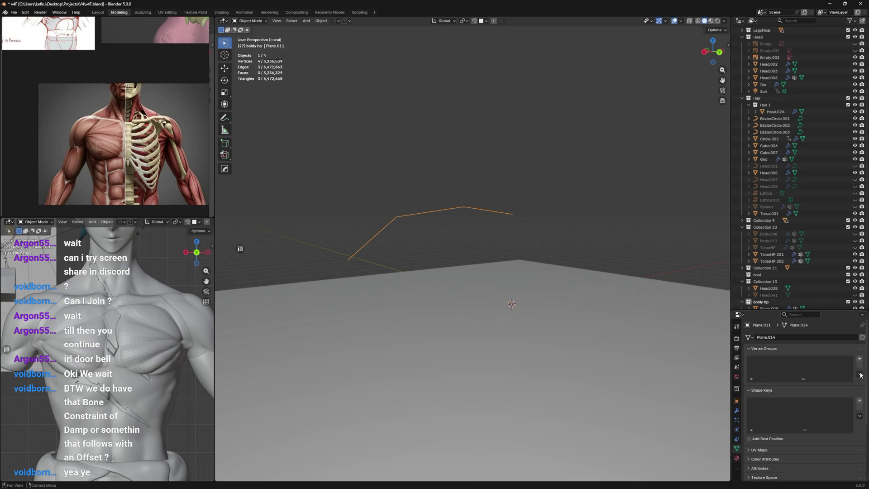
{"action": "left_click", "coordinate": [860, 400]}
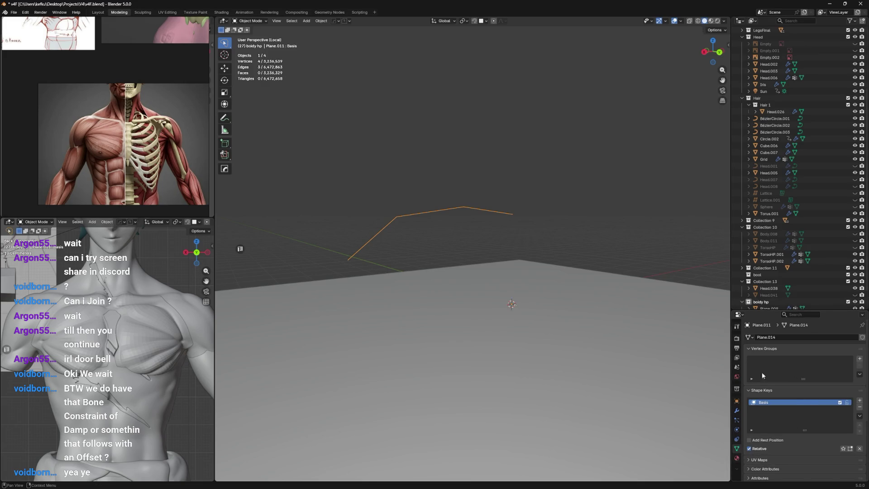
{"action": "key", "text": "Tab"}
{"action": "mouse_move", "coordinate": [442, 223]}
{"action": "middle_mouse_down"}
{"action": "mouse_move", "coordinate": [487, 221]}
{"action": "mouse_move", "coordinate": [433, 231]}
{"action": "mouse_move", "coordinate": [476, 258]}
{"action": "mouse_move", "coordinate": [549, 275]}
{"action": "middle_mouse_up"}
{"action": "left_click", "coordinate": [401, 237], "text": "ctrl"}
{"action": "left_click", "coordinate": [475, 258], "text": "ctrl"}
{"action": "left_click", "coordinate": [575, 239], "text": "ctrl"}
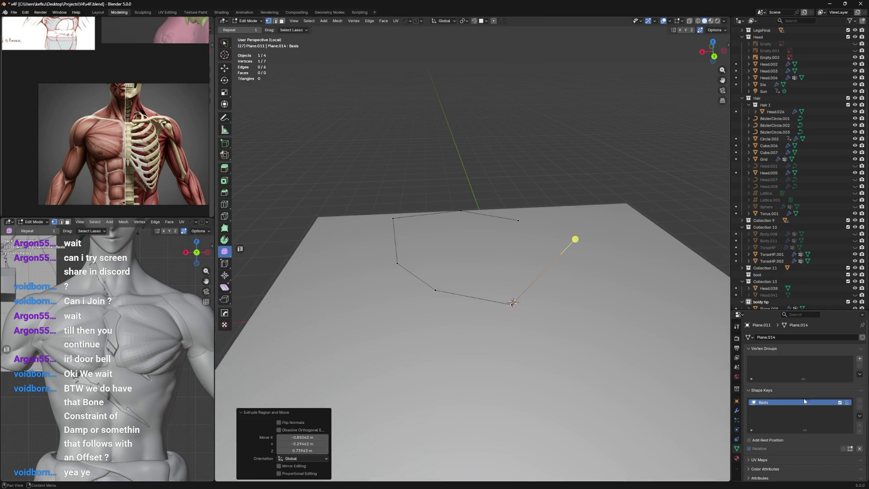
{"action": "key", "text": "Tab"}
Step: Add shape key Key 1 and reshape it by moving two of the chain's vertices
{"action": "left_click", "coordinate": [858, 401]}
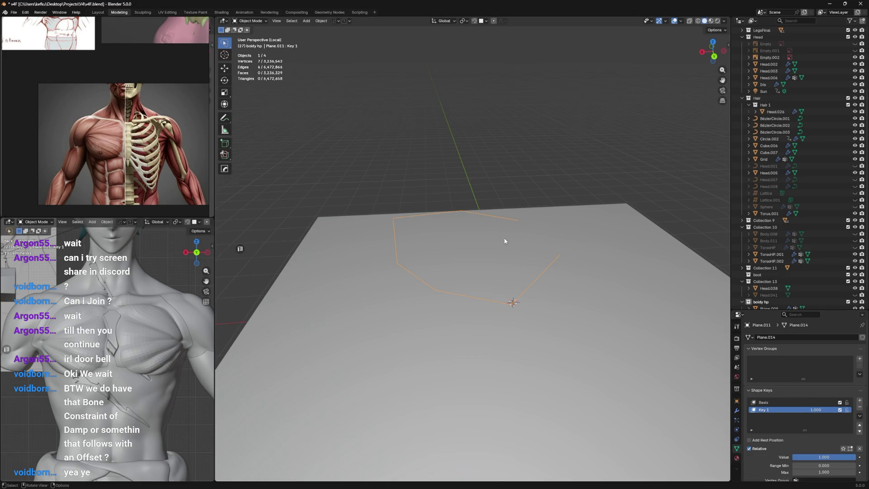
{"action": "key", "text": "Tab"}
{"action": "middle_click_drag", "start_coordinate": [504, 240], "coordinate": [408, 259]}
{"action": "key", "text": "g"}
{"action": "left_click", "coordinate": [402, 246]}
{"action": "key", "text": "g"}
{"action": "left_click", "coordinate": [386, 310]}
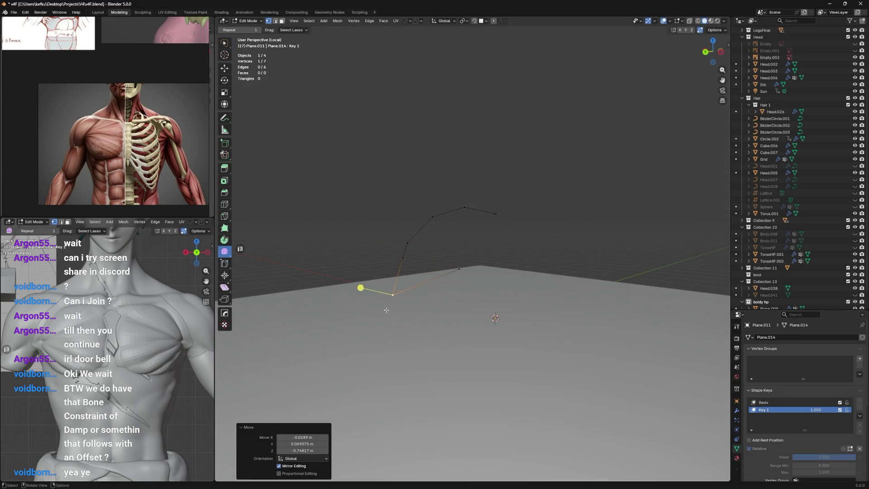
{"action": "key", "text": "g"}
{"action": "left_click", "coordinate": [407, 282]}
{"action": "left_click", "coordinate": [429, 255]}
{"action": "key", "text": "g"}
{"action": "left_click", "coordinate": [388, 278]}
{"action": "key", "text": "g"}
{"action": "left_click", "coordinate": [427, 223]}
{"action": "key", "text": "Tab"}
Step: Blend Key 1's value down to about 0.2
{"action": "middle_click_drag", "start_coordinate": [435, 286], "coordinate": [513, 309]}
{"action": "left_click_drag", "start_coordinate": [797, 408], "coordinate": [756, 409]}
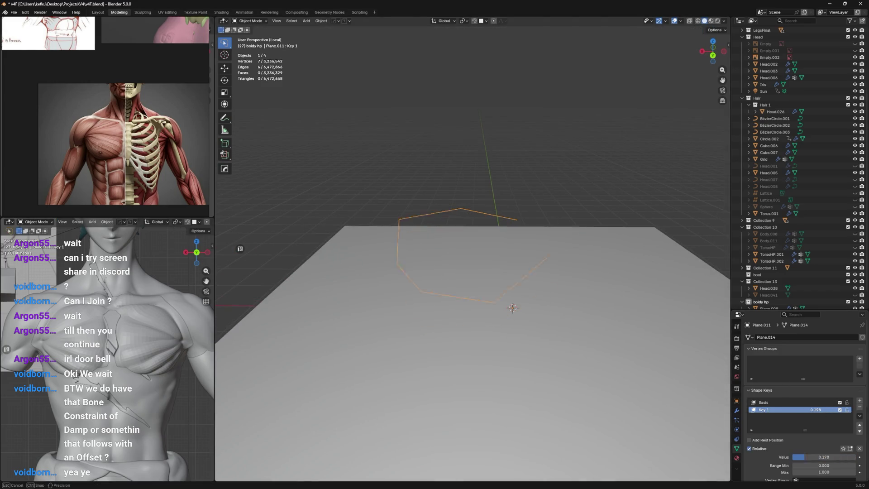
{"action": "left_click", "coordinate": [737, 411]}
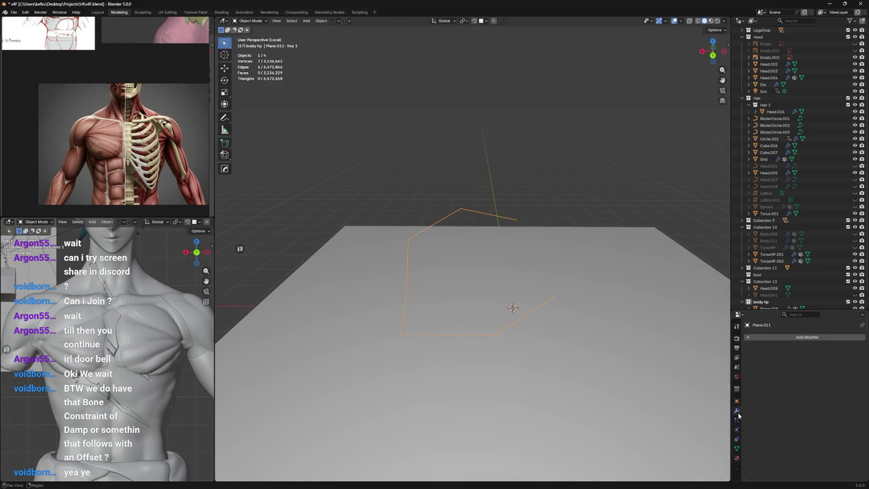
Step: Add a Skin modifier and a Subdivision modifier with viewport levels raised to 4
{"action": "left_click", "coordinate": [771, 336]}
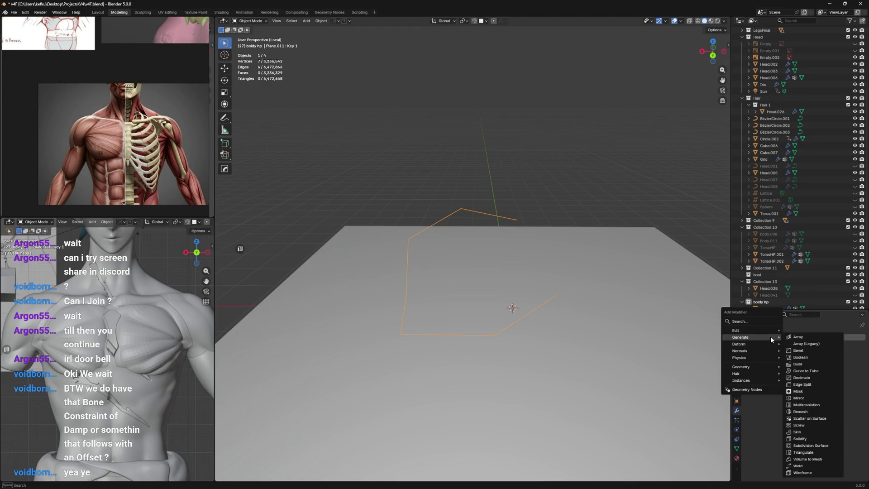
{"action": "left_click", "coordinate": [808, 431]}
{"action": "middle_click_drag", "start_coordinate": [536, 304], "coordinate": [665, 341]}
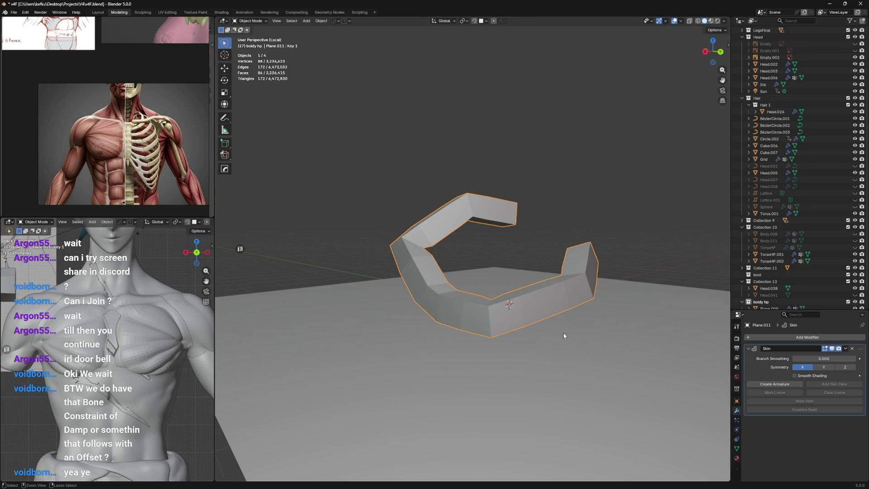
{"action": "key", "text": "ctrl+1"}
{"action": "middle_click_drag", "start_coordinate": [593, 328], "coordinate": [598, 353]}
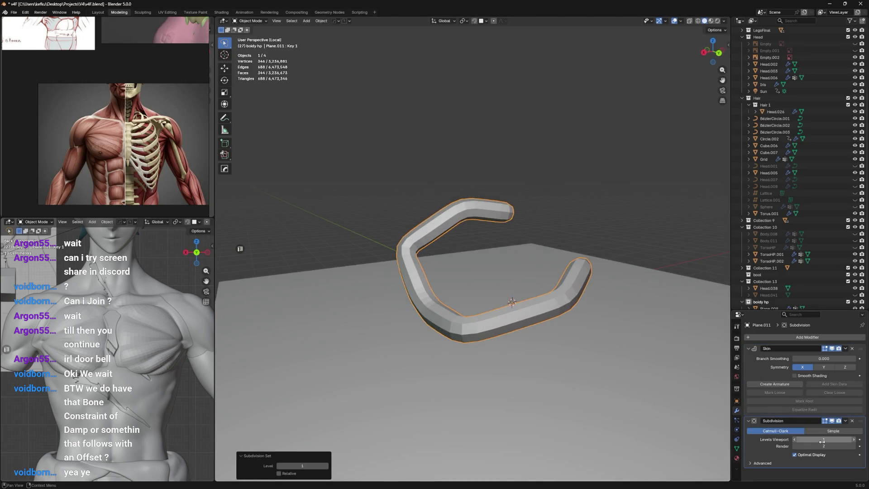
{"action": "left_click_drag", "start_coordinate": [823, 439], "coordinate": [842, 440]}
{"action": "mouse_move", "coordinate": [512, 302]}
{"action": "middle_mouse_down"}
{"action": "mouse_move", "coordinate": [532, 321]}
{"action": "mouse_move", "coordinate": [570, 286]}
{"action": "middle_mouse_up"}
Step: Subdivide the edges via Quick Favorites, move Subdivision above Skin and lower its level
{"action": "key", "text": "Tab"}
{"action": "key", "text": "q"}
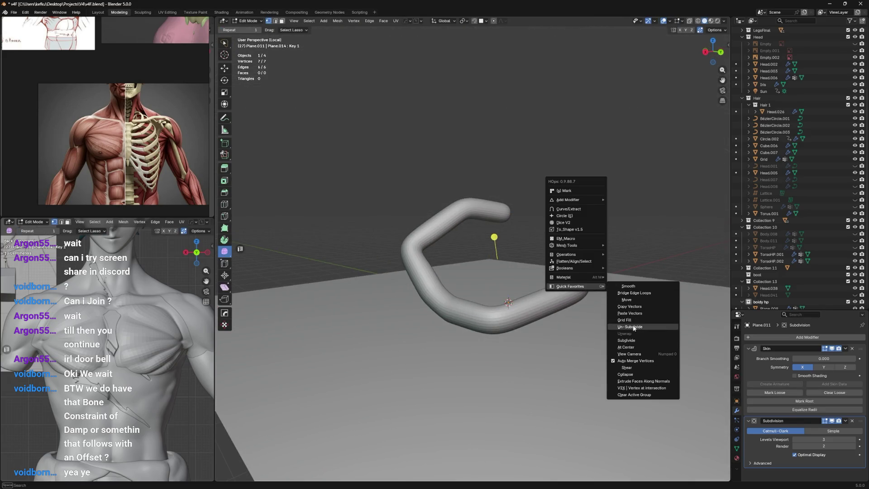
{"action": "left_click", "coordinate": [635, 338]}
{"action": "key", "text": "Tab"}
{"action": "mouse_move", "coordinate": [516, 320]}
{"action": "middle_mouse_down"}
{"action": "mouse_move", "coordinate": [445, 314]}
{"action": "mouse_move", "coordinate": [476, 319]}
{"action": "middle_mouse_up"}
{"action": "left_click_drag", "start_coordinate": [861, 421], "coordinate": [859, 350]}
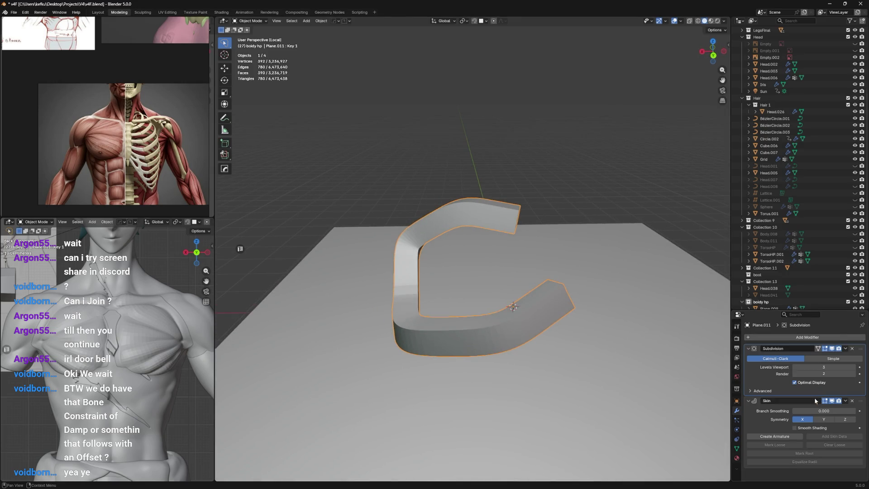
{"action": "mouse_move", "coordinate": [824, 367]}
{"action": "left_mouse_down"}
{"action": "mouse_move", "coordinate": [801, 366]}
{"action": "mouse_move", "coordinate": [815, 366]}
{"action": "left_mouse_up"}
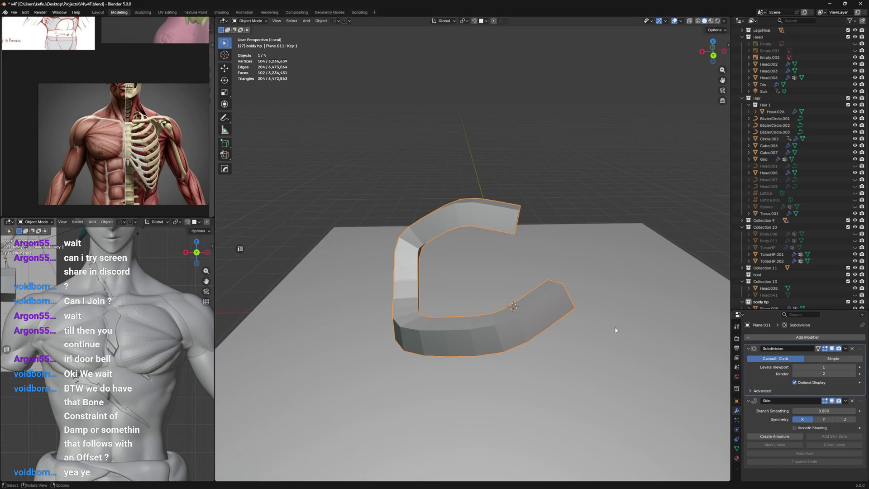
{"action": "middle_click_drag", "start_coordinate": [640, 317], "coordinate": [563, 265]}
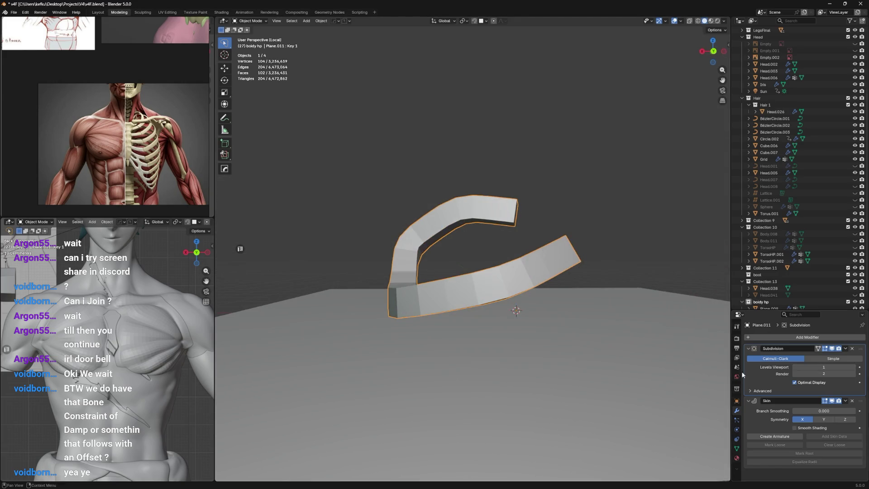
Step: Check the C and ring shape keys, then delete the Skin modifier leaving a thin wire outline
{"action": "left_click", "coordinate": [738, 448]}
{"action": "left_click", "coordinate": [764, 409]}
{"action": "left_click", "coordinate": [843, 448]}
{"action": "left_click", "coordinate": [843, 448]}
{"action": "left_click", "coordinate": [736, 412]}
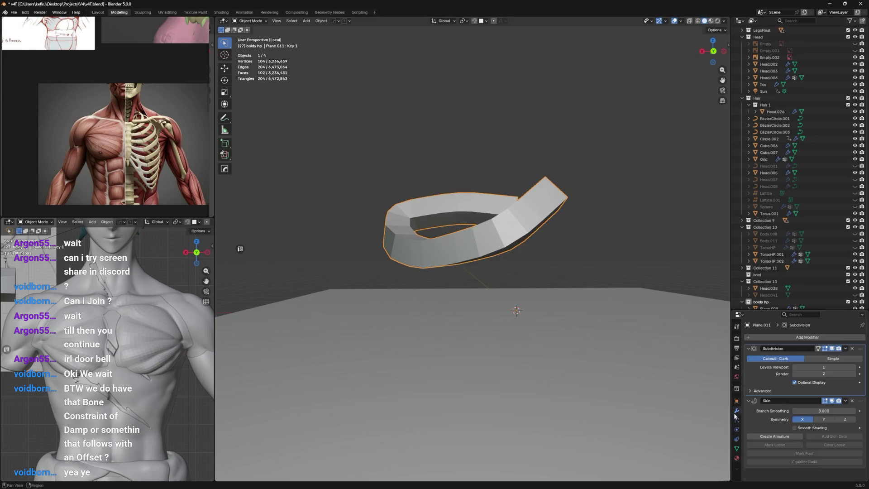
{"action": "left_click", "coordinate": [852, 401]}
{"action": "middle_click_drag", "start_coordinate": [572, 301], "coordinate": [659, 334]}
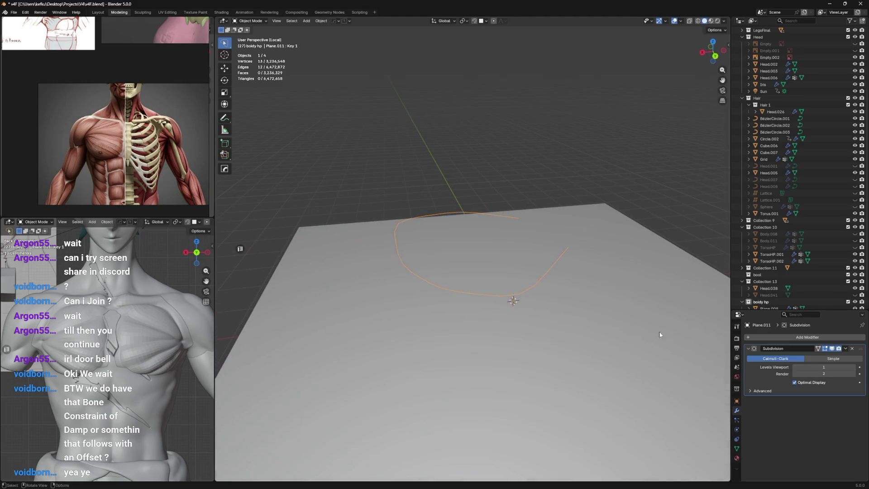
Step: Remove Subdivision, try a Curve to Tube modifier and remove it again
{"action": "left_click", "coordinate": [853, 349]}
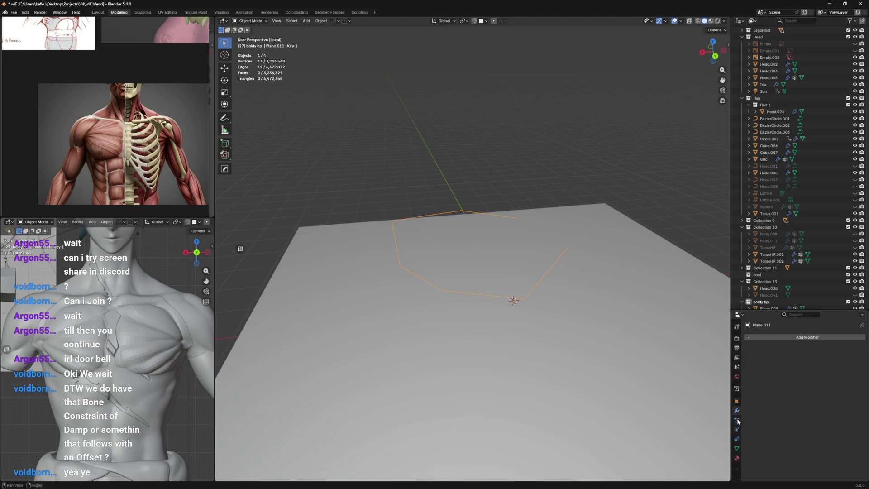
{"action": "left_click", "coordinate": [790, 338]}
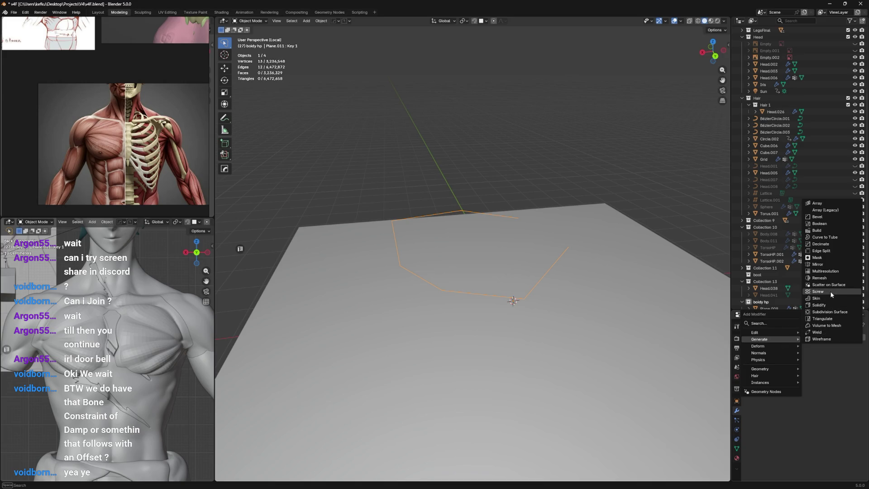
{"action": "left_click", "coordinate": [831, 237]}
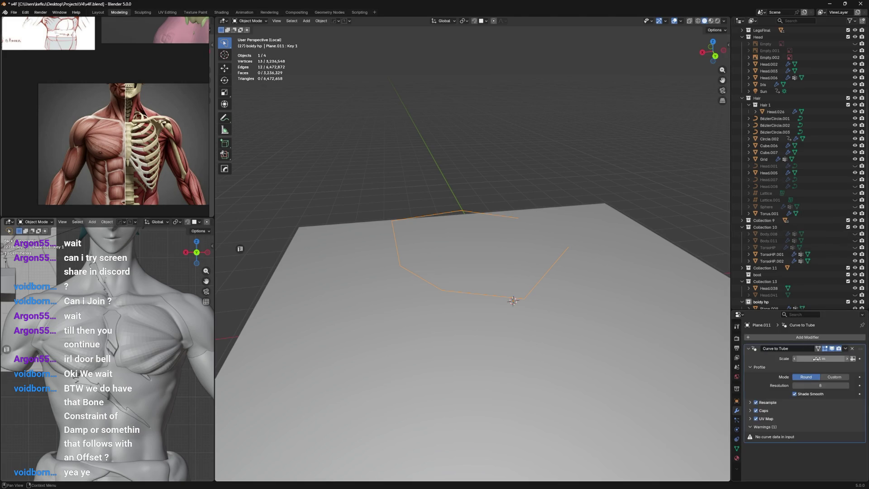
{"action": "left_click", "coordinate": [853, 348]}
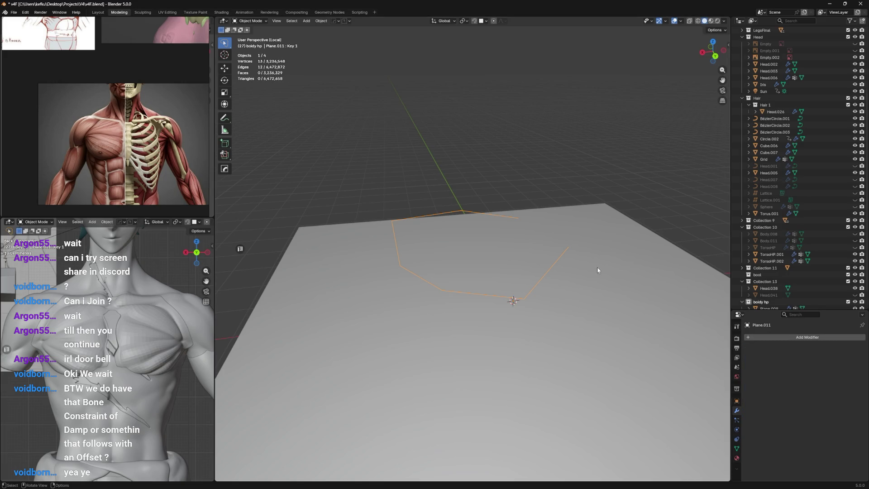
{"action": "middle_click_drag", "start_coordinate": [597, 266], "coordinate": [492, 230]}
Step: Delete the test curve and the ground plane so the torso stands alone, then switch to Discord
{"action": "key", "text": "x"}
{"action": "left_click", "coordinate": [472, 209]}
{"action": "mouse_move", "coordinate": [513, 238]}
{"action": "middle_mouse_down"}
{"action": "mouse_move", "coordinate": [536, 275]}
{"action": "mouse_move", "coordinate": [557, 284]}
{"action": "middle_mouse_up"}
{"action": "left_click", "coordinate": [557, 283]}
{"action": "key", "text": "x"}
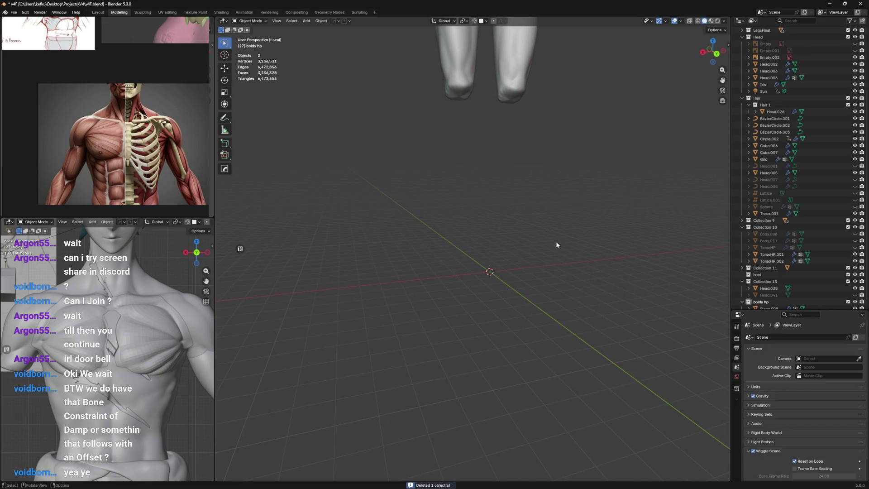
{"action": "middle_click_drag", "start_coordinate": [556, 241], "coordinate": [486, 189]}
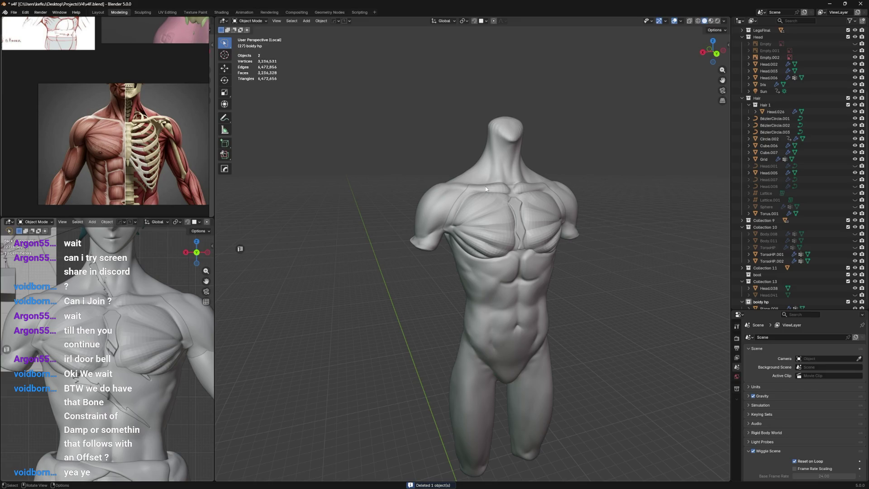
{"action": "key", "text": "alt+Tab"}
{"action": "mouse_move", "coordinate": [421, 183]}
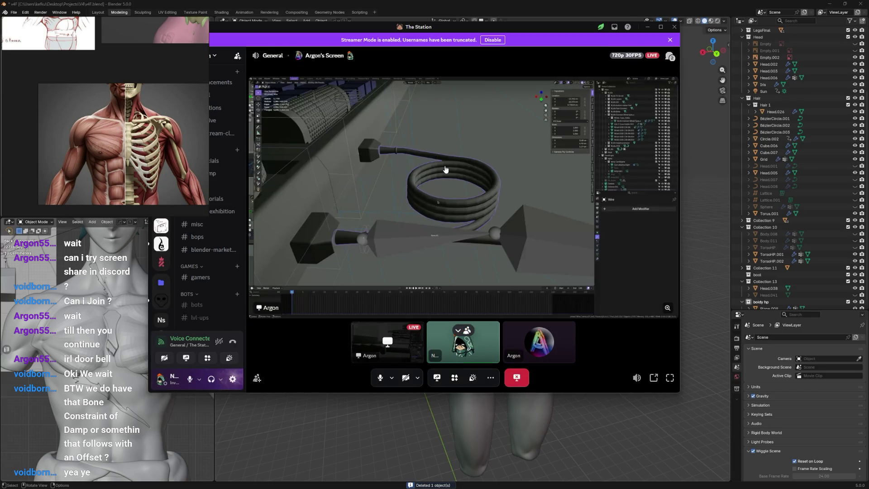
Step: Stop watching the shared screen, dismiss the feedback prompt and disconnect from the General voice channel
{"action": "left_click", "coordinate": [445, 169]}
{"action": "left_click", "coordinate": [445, 169]}
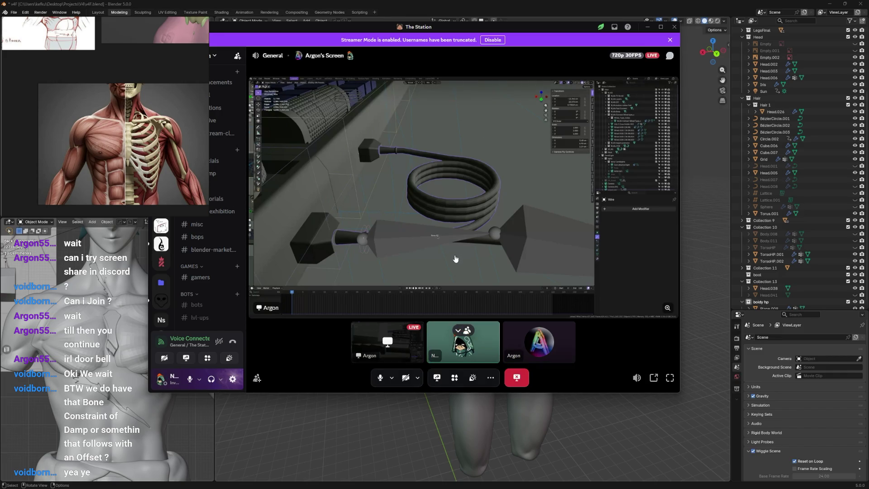
{"action": "scroll", "coordinate": [222, 271], "scroll_direction": "down", "scroll_amount": 3}
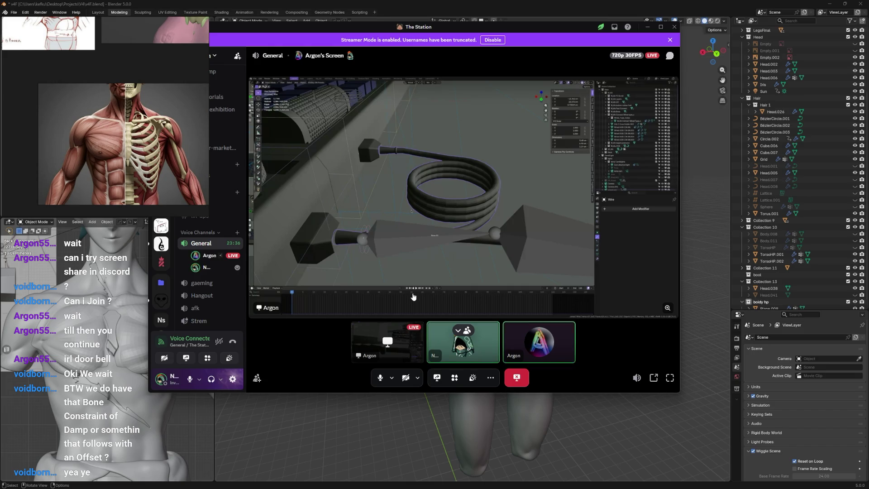
{"action": "left_click", "coordinate": [517, 379]}
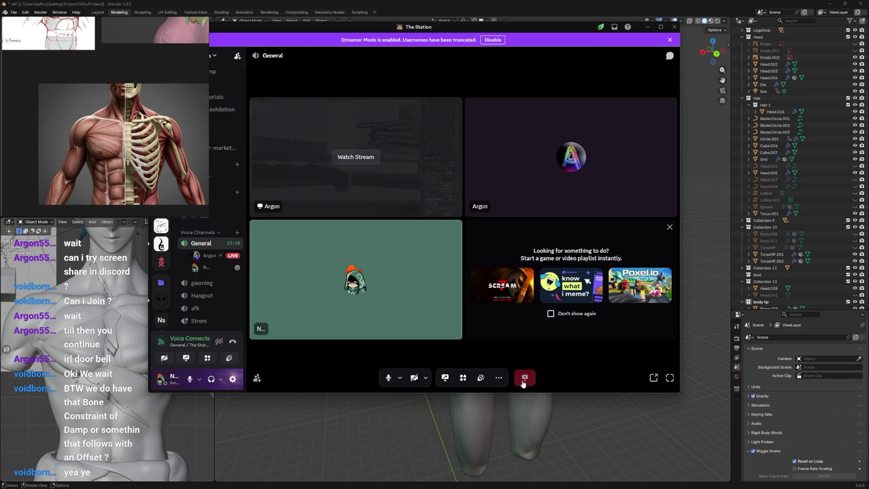
{"action": "left_click", "coordinate": [473, 297]}
{"action": "left_click", "coordinate": [528, 380]}
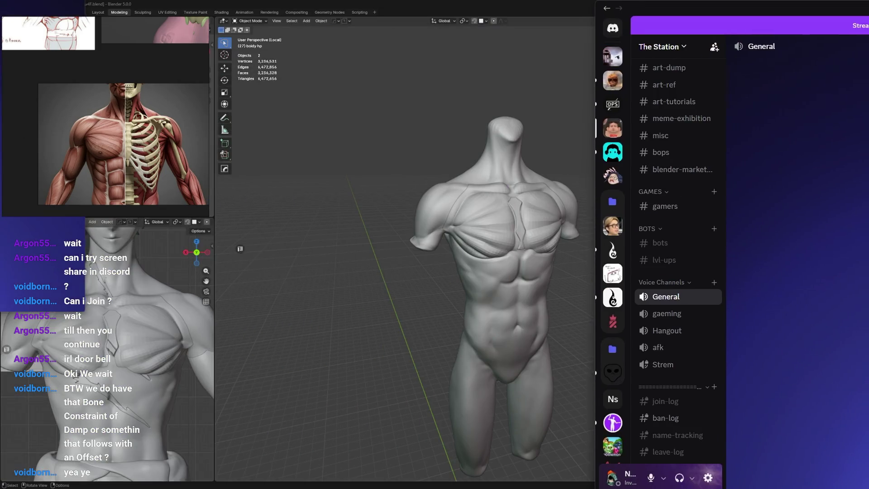
Step: Move Discord aside, enter Edit Mode on the chest-plate mesh and save the file with Ctrl+S
{"action": "left_click_drag", "start_coordinate": [558, 27], "coordinate": [868, 14]}
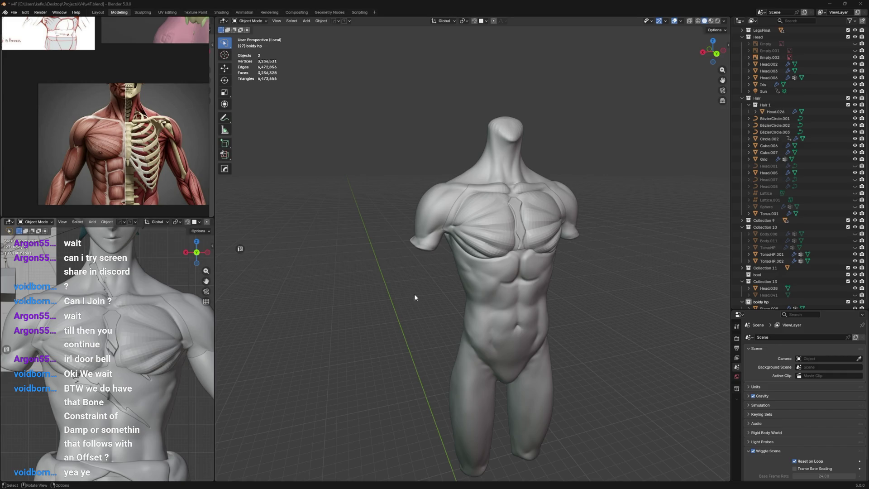
{"action": "middle_click_drag", "start_coordinate": [415, 296], "coordinate": [407, 284]}
{"action": "mouse_move", "coordinate": [534, 184]}
{"action": "middle_mouse_down"}
{"action": "mouse_move", "coordinate": [531, 223]}
{"action": "mouse_move", "coordinate": [522, 213]}
{"action": "mouse_move", "coordinate": [607, 206]}
{"action": "middle_mouse_up"}
{"action": "left_click", "coordinate": [531, 223]}
{"action": "key", "text": "Tab"}
{"action": "scroll", "coordinate": [526, 218], "scroll_direction": "up", "scroll_amount": 4}
{"action": "scroll", "coordinate": [608, 206], "scroll_direction": "up", "scroll_amount": 2}
{"action": "key", "text": "ctrl+s"}
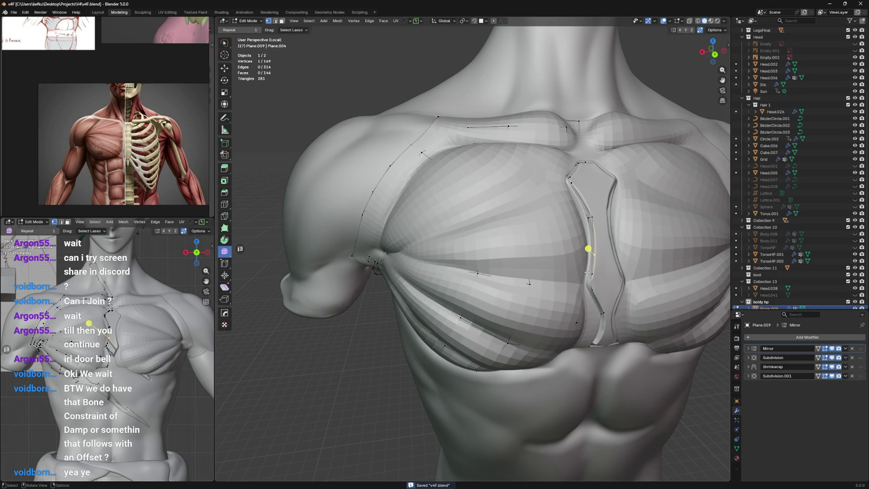
Step: Select then deselect all chest-plate vertices and enable X-ray to see the sternum gap
{"action": "middle_click_drag", "start_coordinate": [587, 271], "coordinate": [582, 276]}
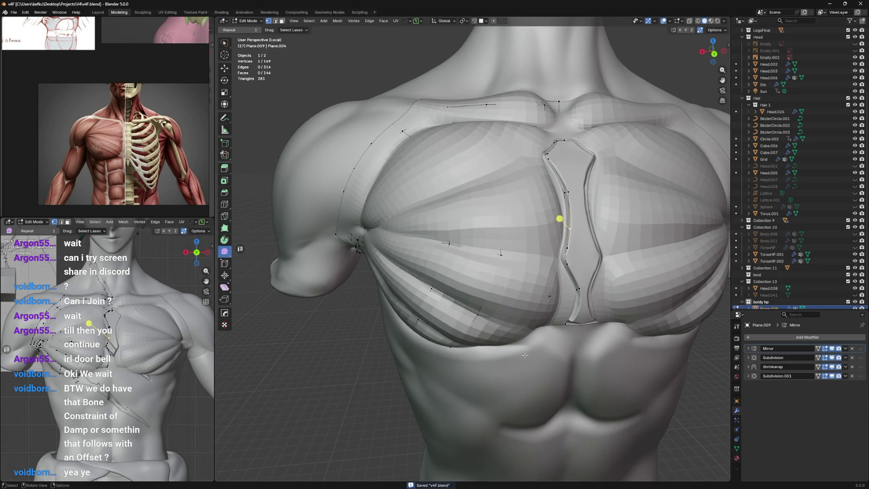
{"action": "key", "text": "a"}
{"action": "mouse_move", "coordinate": [524, 355]}
{"action": "middle_mouse_down"}
{"action": "mouse_move", "coordinate": [567, 165]}
{"action": "mouse_move", "coordinate": [549, 175]}
{"action": "middle_mouse_up"}
{"action": "scroll", "coordinate": [567, 164], "scroll_direction": "up", "scroll_amount": 2}
{"action": "scroll", "coordinate": [549, 175], "scroll_direction": "down", "scroll_amount": 2}
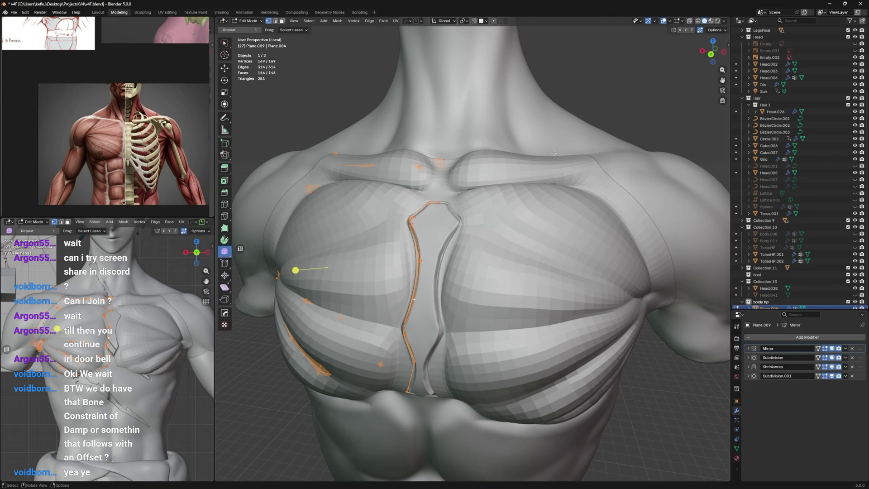
{"action": "key", "text": "alt+a"}
{"action": "scroll", "coordinate": [467, 174], "scroll_direction": "up", "scroll_amount": 2}
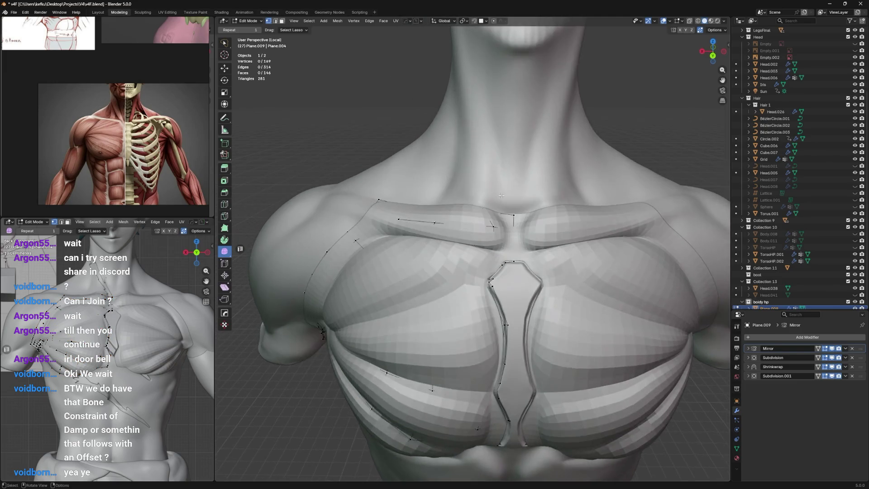
{"action": "scroll", "coordinate": [478, 189], "scroll_direction": "up", "scroll_amount": 2}
{"action": "scroll", "coordinate": [492, 206], "scroll_direction": "up", "scroll_amount": 2}
{"action": "scroll", "coordinate": [506, 224], "scroll_direction": "up", "scroll_amount": 2}
{"action": "key", "text": "alt+z"}
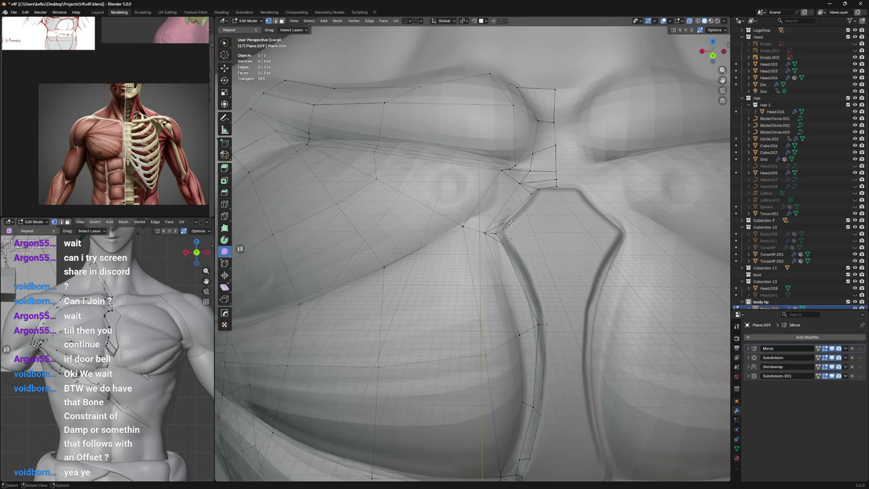
Step: Reposition a vertex beside the sternum gap with a series of small grab moves
{"action": "key", "text": "g"}
{"action": "left_click", "coordinate": [479, 233]}
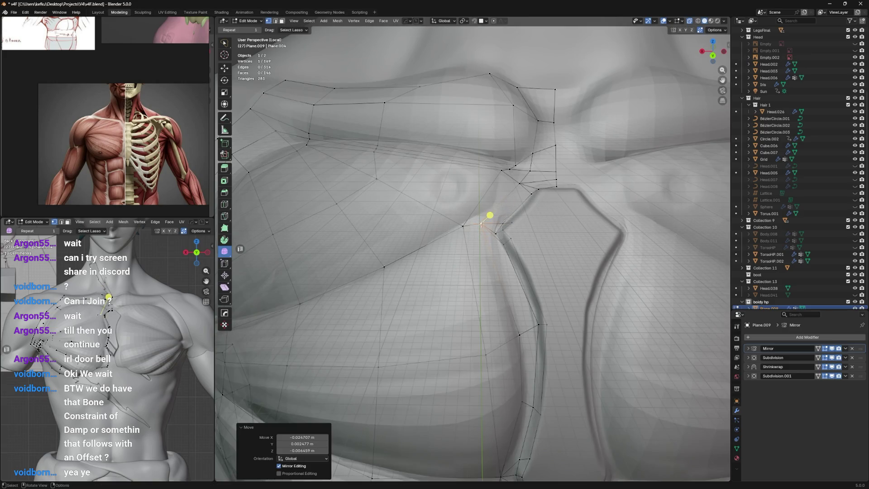
{"action": "middle_click_drag", "start_coordinate": [478, 238], "coordinate": [483, 261]}
{"action": "key", "text": "g"}
{"action": "left_click", "coordinate": [489, 285]}
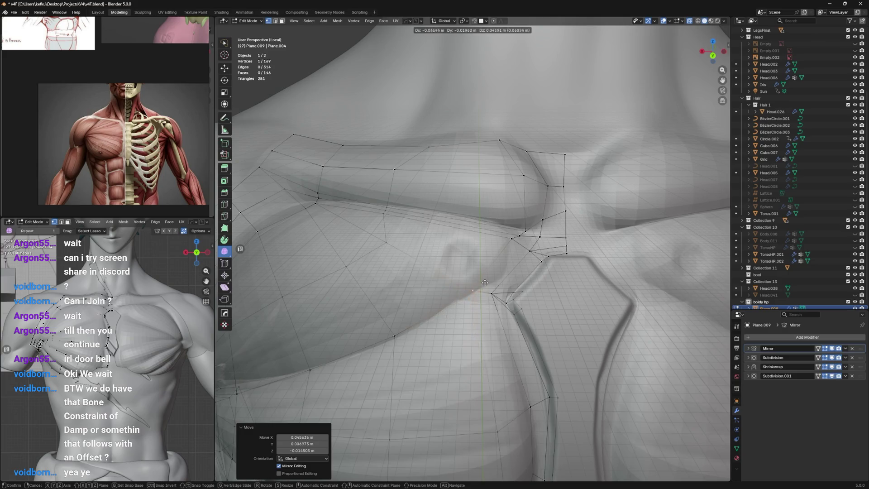
{"action": "key", "text": "g"}
{"action": "left_click", "coordinate": [512, 290]}
{"action": "key", "text": "g"}
{"action": "left_click", "coordinate": [515, 312]}
{"action": "key", "text": "g"}
{"action": "key", "text": "g"}
{"action": "left_click", "coordinate": [518, 311]}
Step: Keep nudging the vertex up and to the right along the gap edge
{"action": "key", "text": "g"}
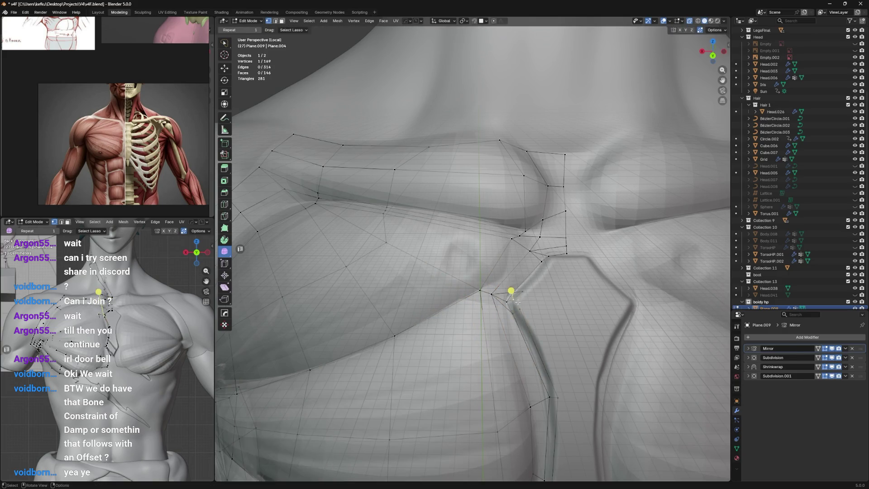
{"action": "key", "text": "g"}
{"action": "left_click", "coordinate": [531, 291]}
{"action": "key", "text": "g"}
{"action": "mouse_move", "coordinate": [506, 287]}
{"action": "middle_mouse_down", "text": "shift"}
{"action": "mouse_move", "coordinate": [548, 241]}
{"action": "mouse_move", "coordinate": [537, 286]}
{"action": "middle_mouse_up", "text": "shift"}
{"action": "left_click", "coordinate": [556, 306]}
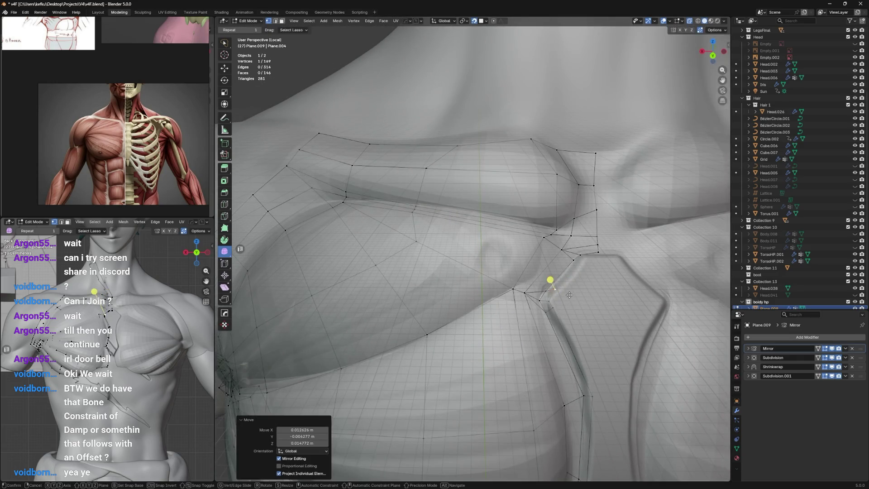
{"action": "key", "text": "g"}
{"action": "left_click", "coordinate": [543, 313]}
{"action": "key", "text": "g"}
{"action": "left_click", "coordinate": [558, 304]}
Step: Toggle see-through view and settle the vertex near the top of the sternum gap
{"action": "key", "text": "alt+z"}
{"action": "middle_click_drag", "start_coordinate": [559, 305], "coordinate": [558, 308], "text": "shift"}
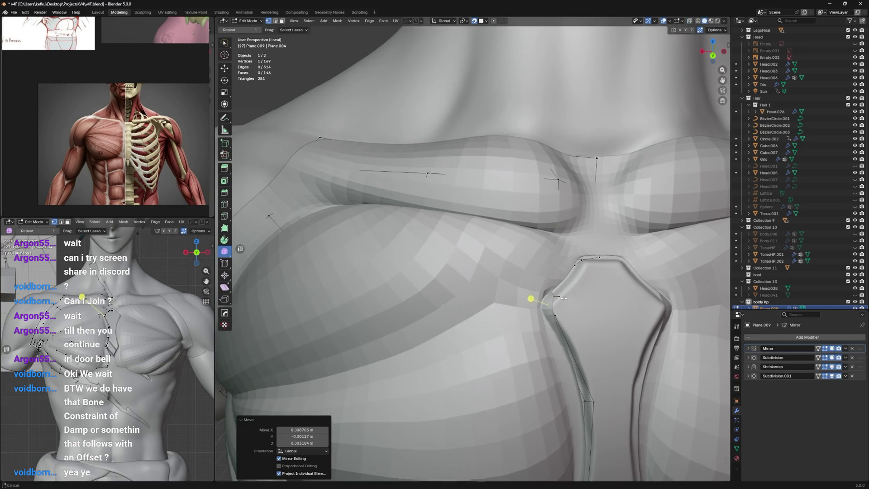
{"action": "key", "text": "g"}
{"action": "left_click", "coordinate": [558, 306]}
{"action": "key", "text": "g"}
{"action": "left_click", "coordinate": [544, 271]}
{"action": "key", "text": "alt+z"}
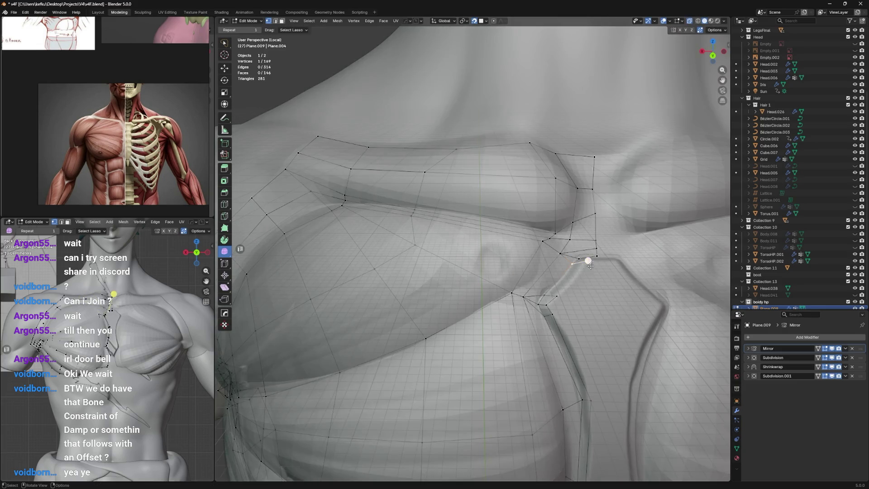
{"action": "key", "text": "g"}
{"action": "left_click", "coordinate": [579, 272]}
{"action": "middle_click_drag", "start_coordinate": [579, 272], "coordinate": [581, 283], "text": "shift"}
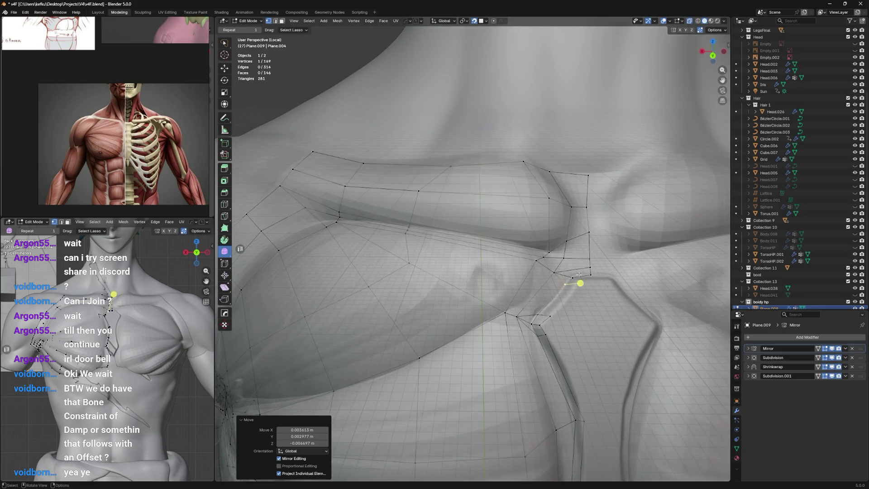
Step: Knife two new edge cuts across the chest plate faces at the gap's top
{"action": "left_click", "coordinate": [576, 292]}
{"action": "key", "text": "Return"}
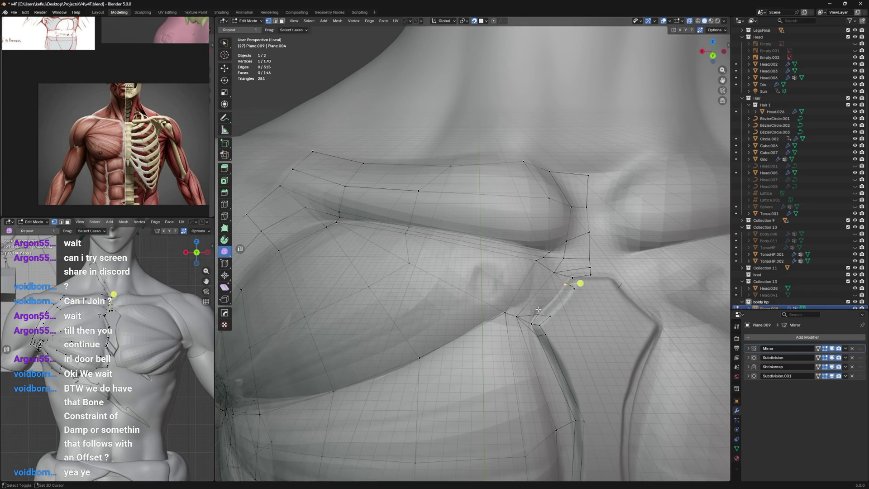
{"action": "key", "text": "k"}
{"action": "left_click", "coordinate": [588, 247]}
{"action": "key", "text": "Return"}
{"action": "left_click", "coordinate": [566, 281]}
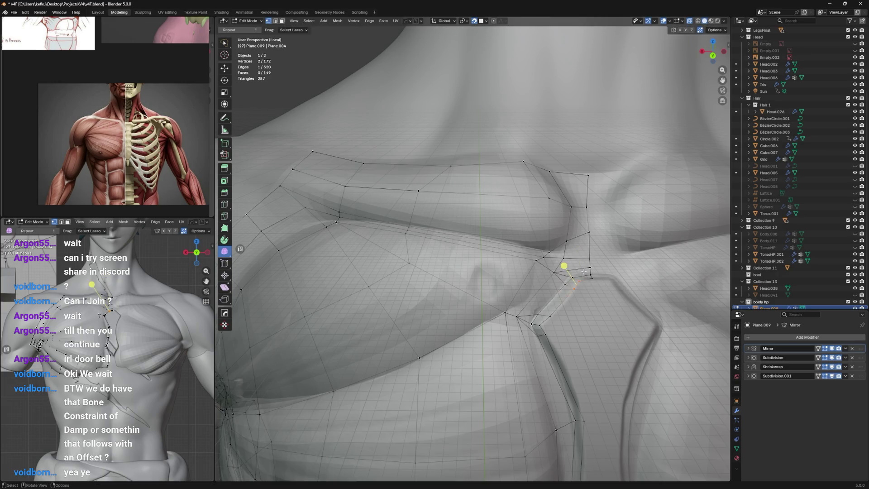
Step: From a frontal see-through view, slide the collar vertex rightward along its edge
{"action": "middle_click_drag", "start_coordinate": [583, 270], "coordinate": [548, 311]}
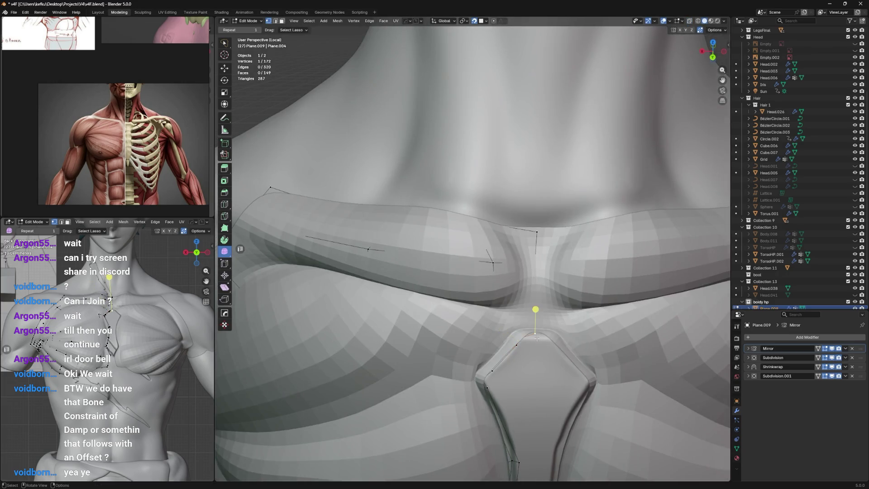
{"action": "key", "text": "alt+z"}
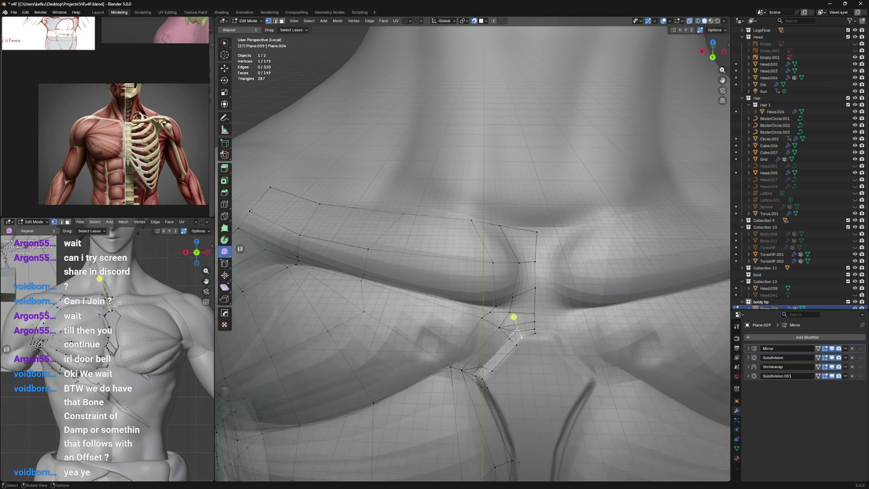
{"action": "key", "text": "g"}
{"action": "key", "text": "g"}
{"action": "left_click", "coordinate": [525, 325]}
{"action": "key", "text": "g"}
{"action": "key", "text": "g"}
{"action": "left_click", "coordinate": [538, 328]}
{"action": "key", "text": "g"}
Step: Turn off see-through, save the file and leave mesh editing to view the torso
{"action": "key", "text": "alt+z"}
{"action": "middle_click_drag", "start_coordinate": [542, 333], "coordinate": [539, 311]}
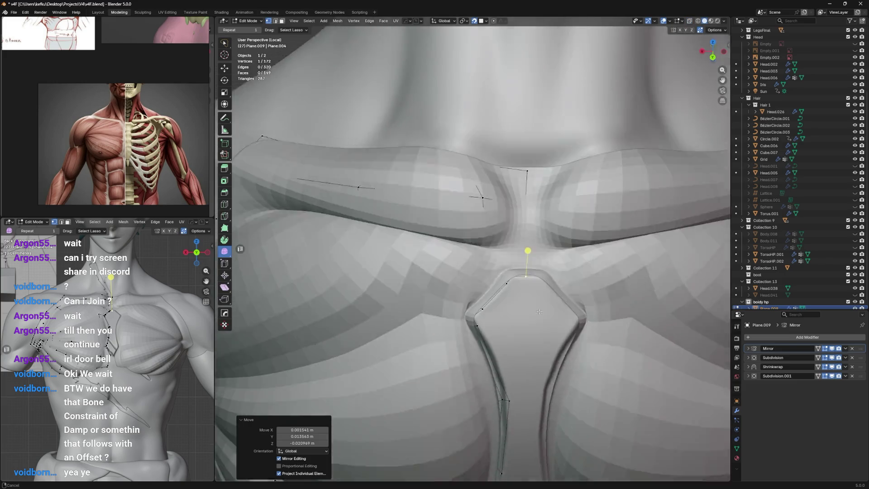
{"action": "scroll", "coordinate": [539, 312], "scroll_direction": "down", "scroll_amount": 5}
{"action": "key", "text": "ctrl+s"}
{"action": "key", "text": "Tab"}
{"action": "scroll", "coordinate": [535, 253], "scroll_direction": "down", "scroll_amount": 2}
{"action": "scroll", "coordinate": [535, 253], "scroll_direction": "up", "scroll_amount": 1}
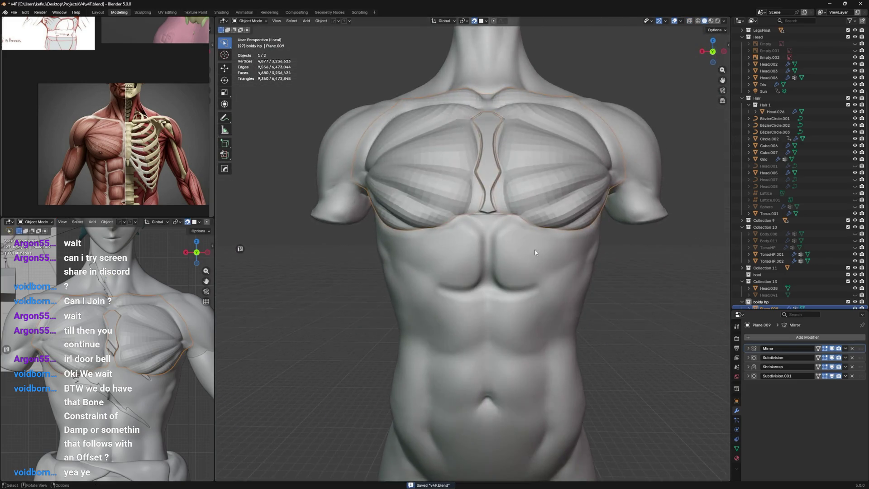
{"action": "scroll", "coordinate": [535, 253], "scroll_direction": "up", "scroll_amount": 3}
Step: Re-enter edit mode with see-through on and shift the vertices at the gap's lower corner and edge
{"action": "key", "text": "Tab"}
{"action": "key", "text": "alt+z"}
{"action": "scroll", "coordinate": [509, 257], "scroll_direction": "up", "scroll_amount": 2}
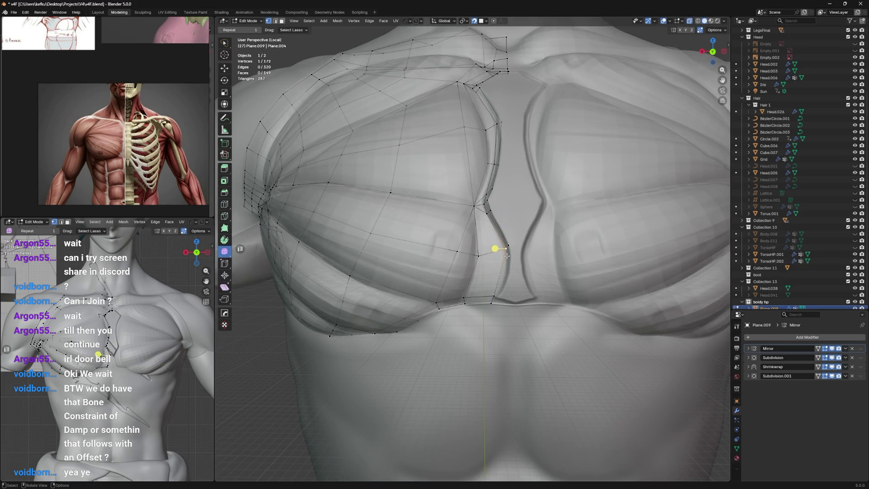
{"action": "left_click", "coordinate": [494, 248]}
{"action": "left_click", "coordinate": [492, 299], "text": "shift"}
{"action": "middle_click_drag", "start_coordinate": [492, 300], "coordinate": [511, 278], "text": "shift"}
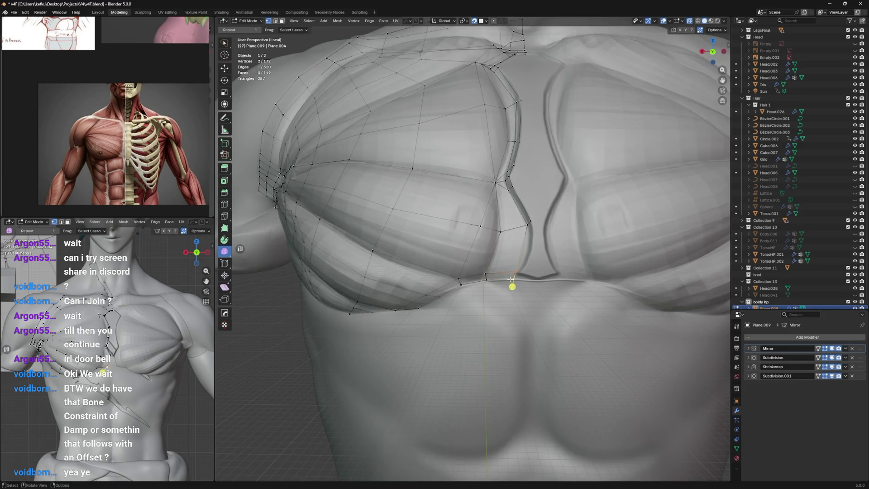
{"action": "left_click_drag", "start_coordinate": [516, 278], "coordinate": [515, 278]}
{"action": "left_click_drag", "start_coordinate": [523, 228], "coordinate": [508, 229]}
{"action": "left_click", "coordinate": [487, 276]}
{"action": "mouse_move", "coordinate": [526, 227]}
{"action": "left_mouse_down"}
{"action": "mouse_move", "coordinate": [535, 238]}
{"action": "mouse_move", "coordinate": [519, 235]}
{"action": "mouse_move", "coordinate": [521, 273]}
{"action": "left_mouse_up"}
{"action": "mouse_move", "coordinate": [521, 274]}
{"action": "middle_mouse_down"}
{"action": "mouse_move", "coordinate": [614, 204]}
{"action": "mouse_move", "coordinate": [576, 143]}
{"action": "middle_mouse_up"}
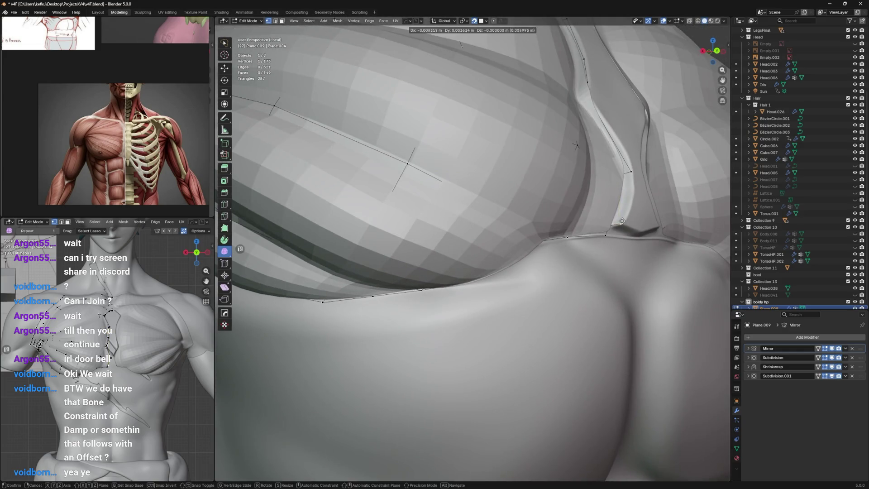
Step: Extrude a new vertex from the base of the sternum gap and place it, cancelling an extra move
{"action": "middle_click_drag", "start_coordinate": [635, 187], "coordinate": [501, 233]}
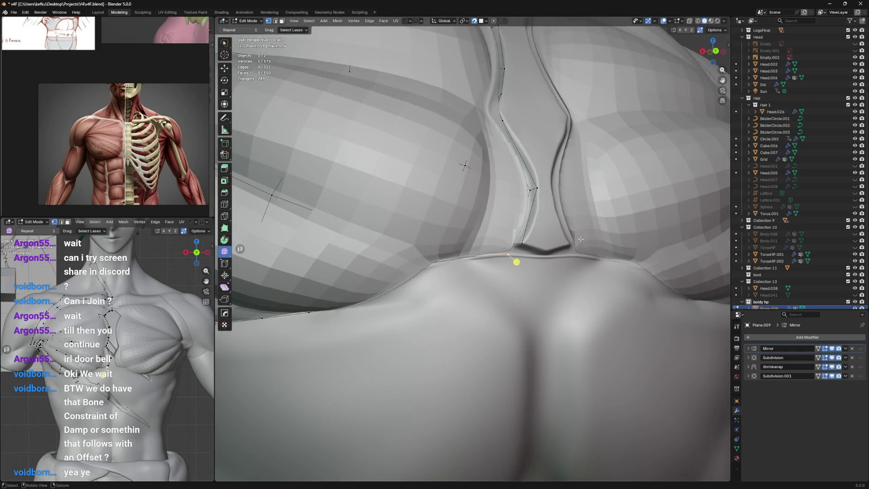
{"action": "left_click_drag", "start_coordinate": [500, 233], "coordinate": [558, 234]}
{"action": "left_click", "coordinate": [564, 236]}
{"action": "key", "text": "e"}
{"action": "left_click", "coordinate": [576, 237]}
{"action": "key", "text": "g"}
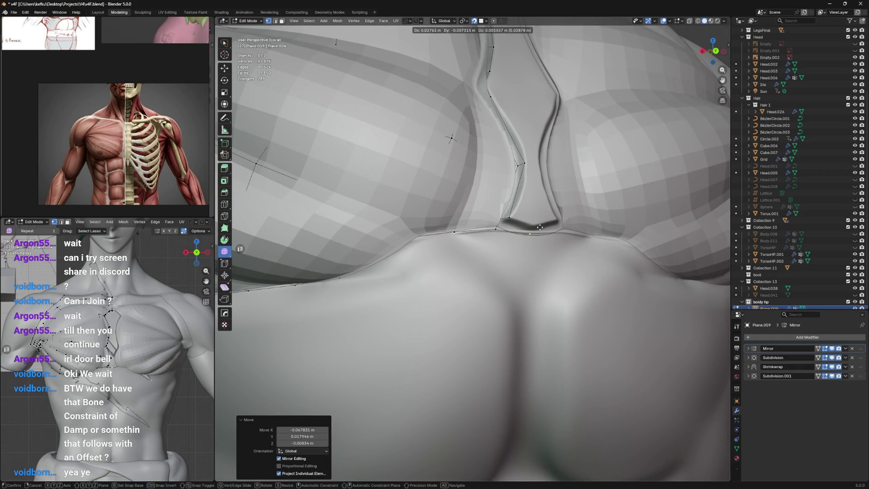
{"action": "right_click", "coordinate": [535, 237]}
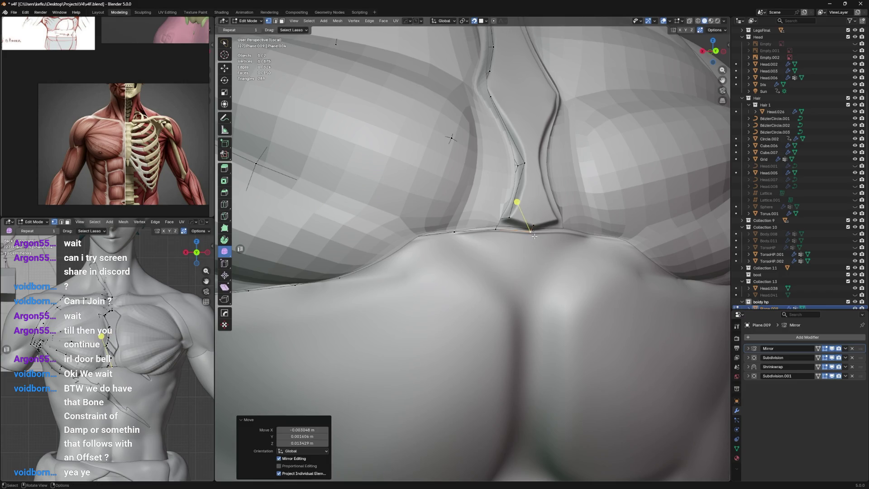
Step: Add an edge loop across the gap's base and nudge its vertices to round the lower end
{"action": "key", "text": "ctrl+r"}
{"action": "left_click_drag", "start_coordinate": [534, 235], "coordinate": [532, 232]}
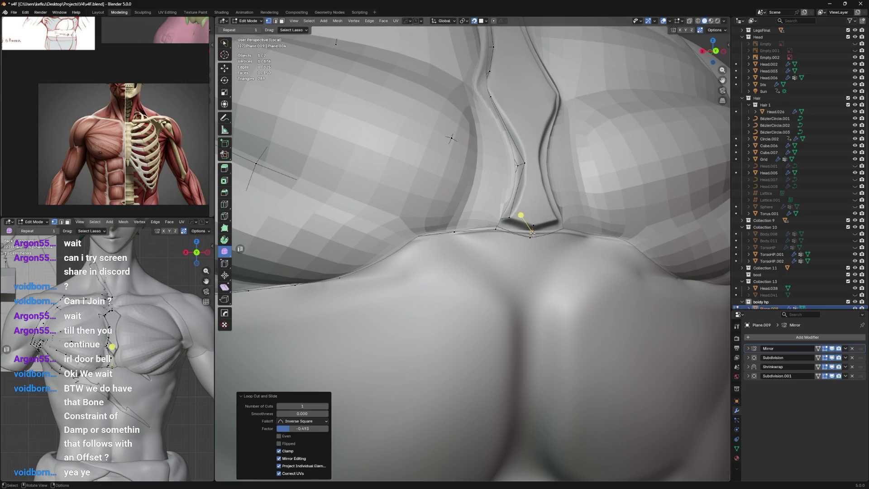
{"action": "key", "text": "g"}
{"action": "left_click", "coordinate": [508, 208]}
{"action": "key", "text": "g"}
{"action": "left_click", "coordinate": [501, 233]}
{"action": "key", "text": "g"}
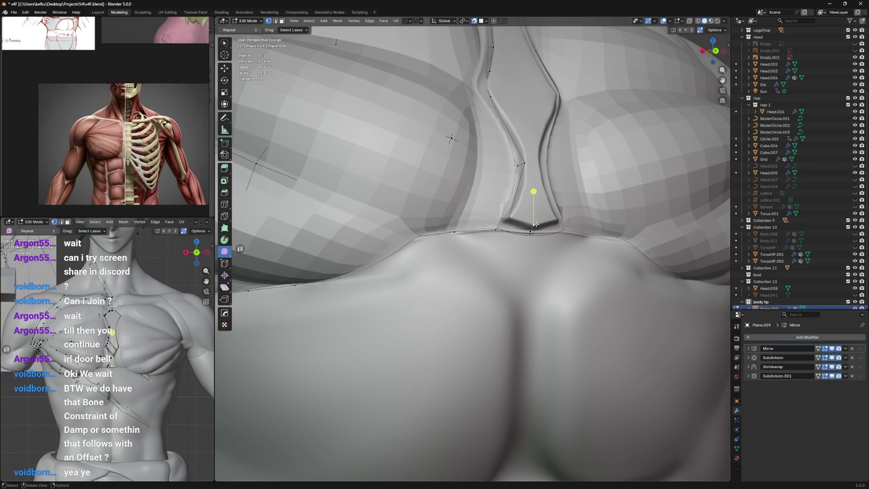
{"action": "middle_click_drag", "start_coordinate": [535, 224], "coordinate": [555, 188]}
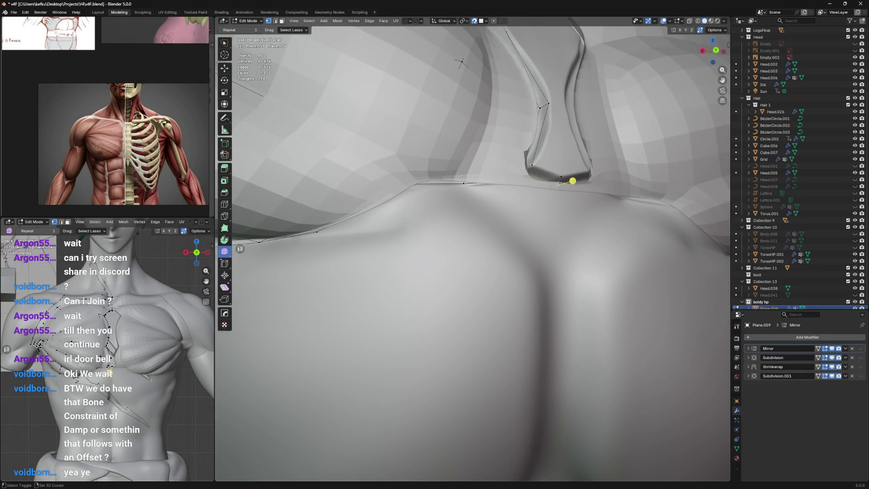
{"action": "mouse_move", "coordinate": [538, 174]}
{"action": "middle_mouse_down"}
{"action": "mouse_move", "coordinate": [533, 189]}
{"action": "mouse_move", "coordinate": [487, 212]}
{"action": "mouse_move", "coordinate": [542, 215]}
{"action": "mouse_move", "coordinate": [592, 184]}
{"action": "middle_mouse_up"}
{"action": "scroll", "coordinate": [532, 187], "scroll_direction": "down", "scroll_amount": 3}
{"action": "scroll", "coordinate": [512, 194], "scroll_direction": "down", "scroll_amount": 2}
Step: Extrude two new vertices from the sternum gap's edge, the second one downward
{"action": "key", "text": "e"}
{"action": "left_click", "coordinate": [540, 214]}
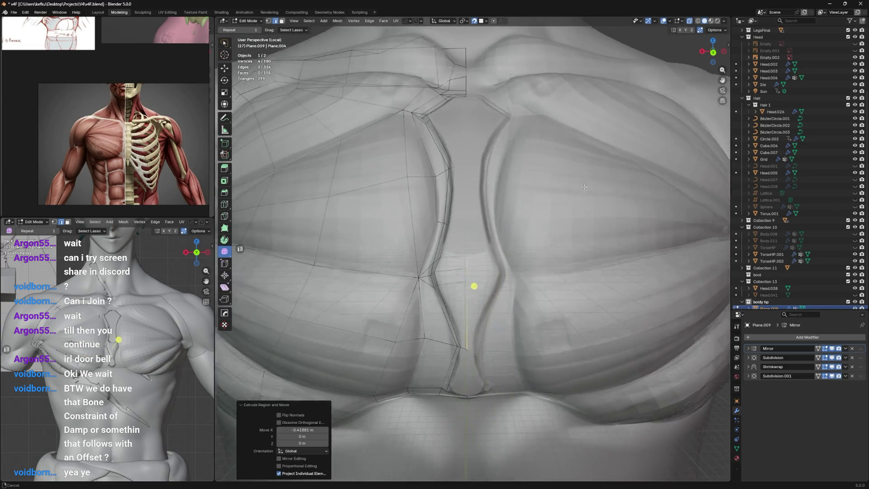
{"action": "key", "text": "g"}
{"action": "left_click", "coordinate": [593, 183]}
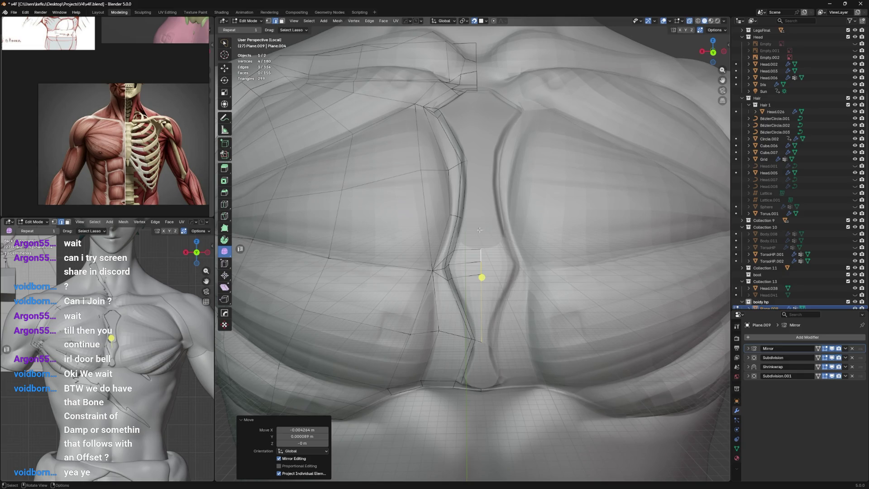
{"action": "key", "text": "e"}
{"action": "left_click", "coordinate": [437, 284]}
Step: Vertex-slide and grab the new vertex higher along the gap edge
{"action": "key", "text": "shift+v"}
{"action": "left_click", "coordinate": [481, 279]}
{"action": "key", "text": "g"}
{"action": "left_click", "coordinate": [428, 260]}
{"action": "key", "text": "g"}
{"action": "left_click", "coordinate": [427, 258]}
{"action": "key", "text": "shift+v"}
{"action": "left_click", "coordinate": [481, 259]}
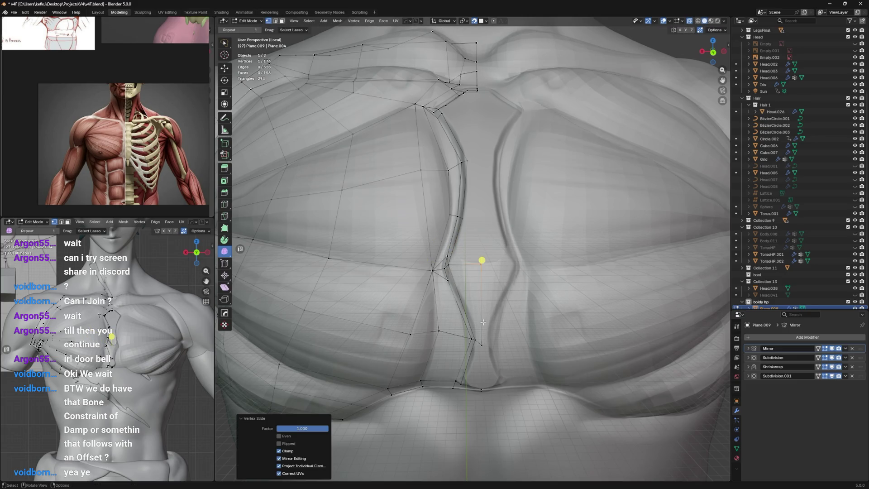
Step: Slide this and a neighbouring gap-edge vertex up and left along their edges
{"action": "middle_click_drag", "start_coordinate": [483, 322], "coordinate": [525, 240]}
{"action": "key", "text": "g"}
{"action": "key", "text": "shift+v"}
{"action": "left_click", "coordinate": [490, 241]}
{"action": "key", "text": "shift+v"}
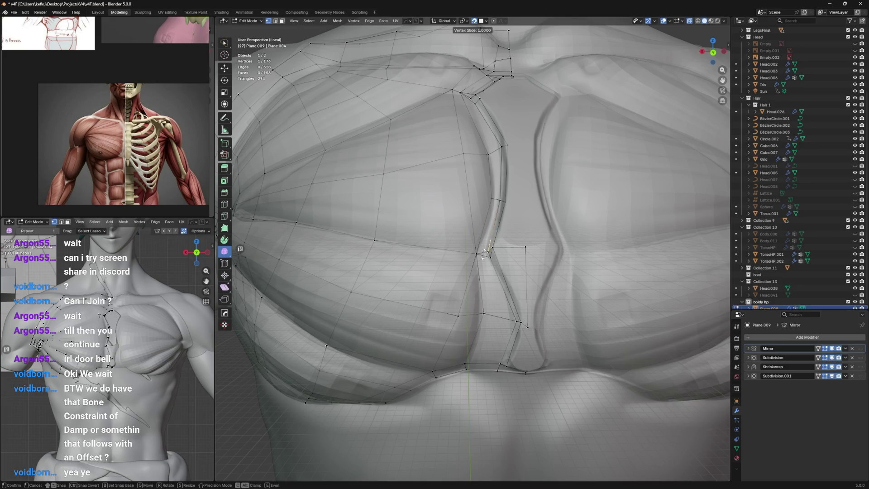
{"action": "left_click", "coordinate": [484, 227]}
{"action": "left_click", "coordinate": [478, 260]}
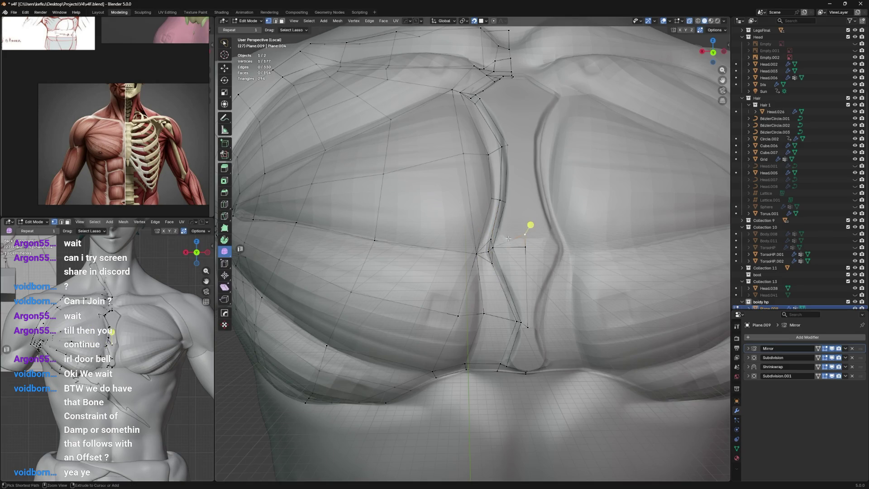
{"action": "key", "text": "shift+v"}
{"action": "left_click", "coordinate": [500, 251]}
{"action": "key", "text": "shift+v"}
{"action": "left_click", "coordinate": [502, 253]}
Step: Fine-tune the vertex's position with a few more grab moves
{"action": "key", "text": "g"}
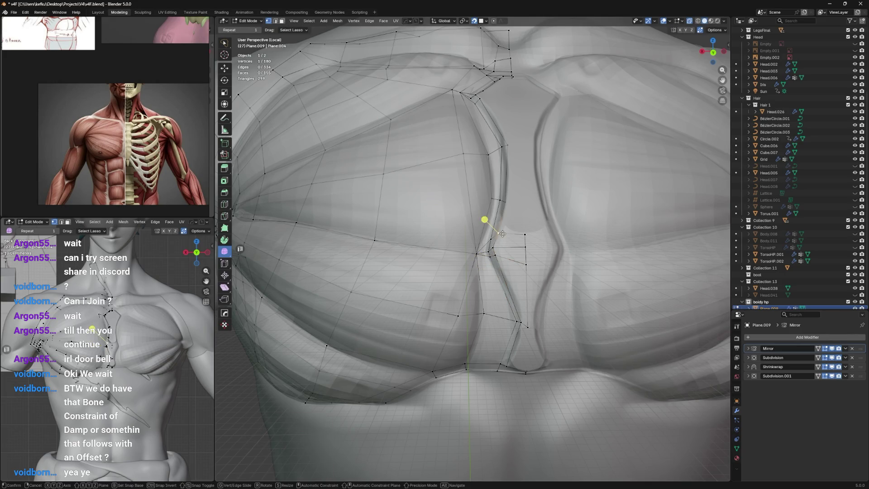
{"action": "left_click", "coordinate": [477, 231]}
{"action": "key", "text": "g"}
{"action": "left_click", "coordinate": [490, 241]}
{"action": "key", "text": "g"}
{"action": "key", "text": "g"}
{"action": "left_click", "coordinate": [530, 226]}
{"action": "scroll", "coordinate": [530, 226], "scroll_direction": "down", "scroll_amount": 2}
Step: Extrude the selected gap edge into a new face
{"action": "middle_click_drag", "start_coordinate": [529, 227], "coordinate": [486, 304], "text": "shift"}
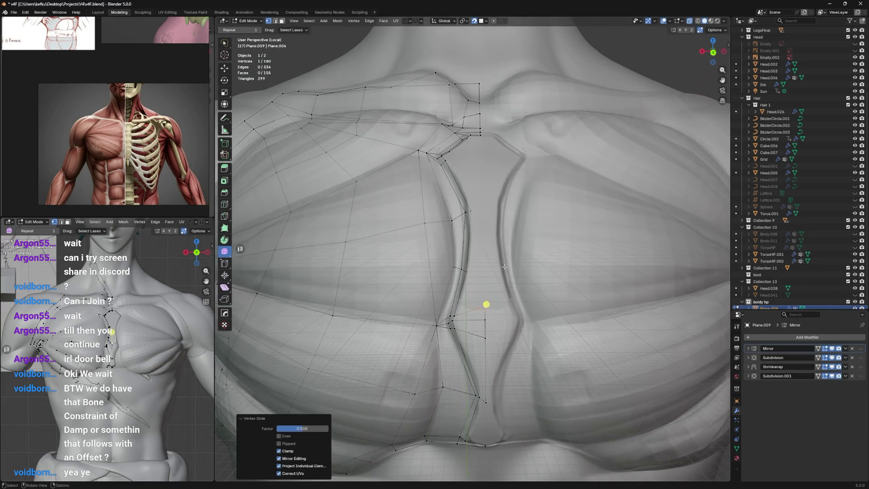
{"action": "left_click", "coordinate": [442, 262], "text": "shift"}
{"action": "key", "text": "e"}
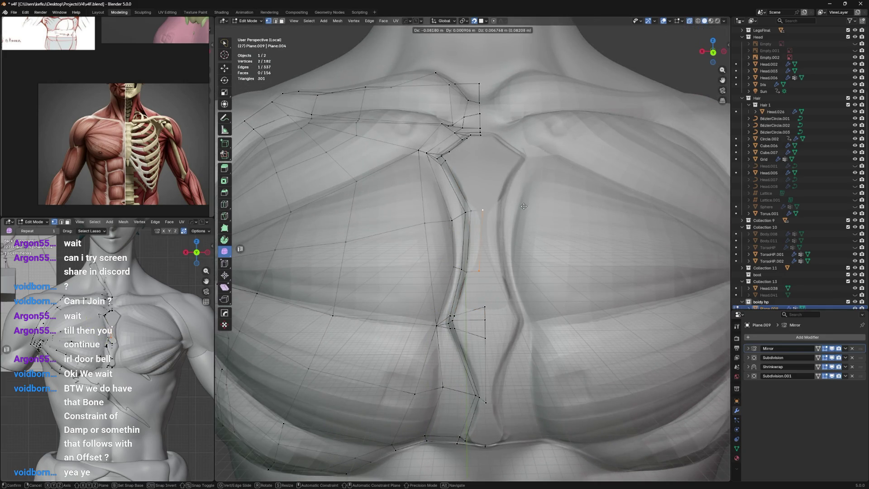
{"action": "left_click", "coordinate": [499, 229]}
{"action": "scroll", "coordinate": [498, 229], "scroll_direction": "down", "scroll_amount": 3}
Step: Move the new face's vertices down into place along the sternum gap
{"action": "left_click", "coordinate": [481, 248]}
{"action": "middle_click_drag", "start_coordinate": [481, 248], "coordinate": [499, 339], "text": "shift"}
{"action": "key", "text": "g"}
{"action": "left_click", "coordinate": [497, 343]}
{"action": "left_click", "coordinate": [511, 386]}
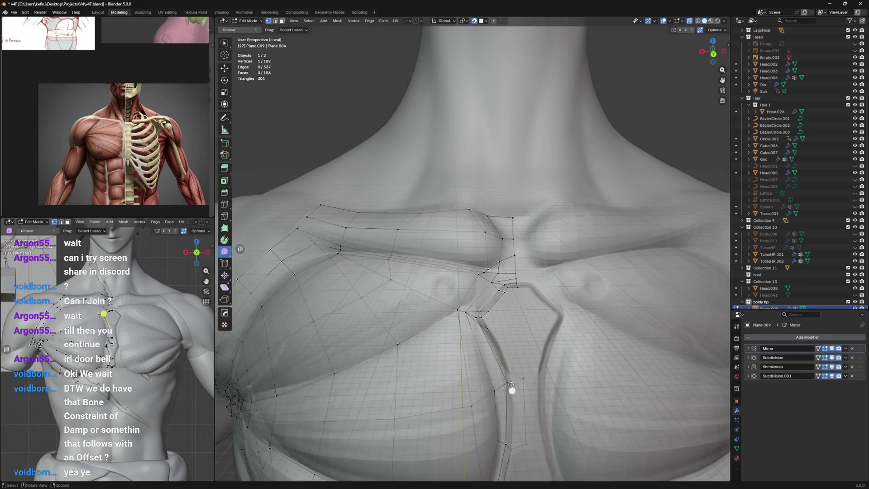
{"action": "left_click", "coordinate": [517, 383]}
{"action": "left_click", "coordinate": [525, 378]}
{"action": "key", "text": "g"}
{"action": "left_click", "coordinate": [529, 438]}
{"action": "mouse_move", "coordinate": [528, 438]}
{"action": "middle_mouse_down"}
{"action": "mouse_move", "coordinate": [495, 294]}
{"action": "mouse_move", "coordinate": [498, 309]}
{"action": "middle_mouse_up"}
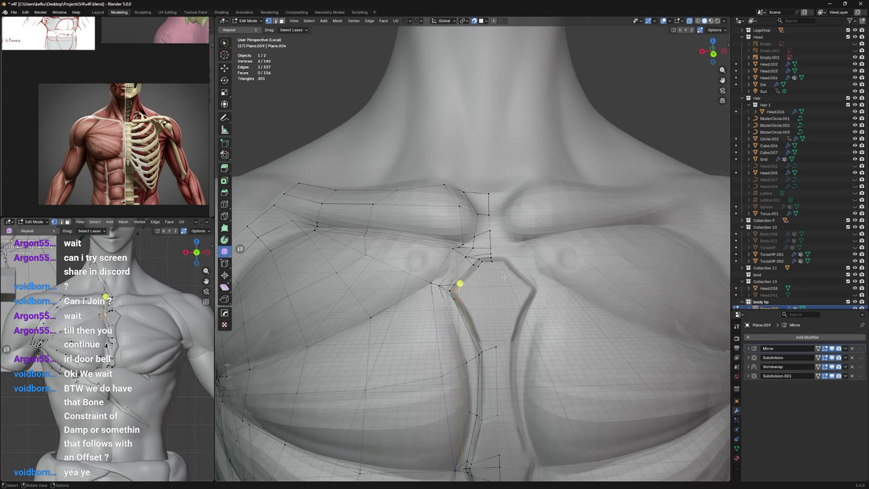